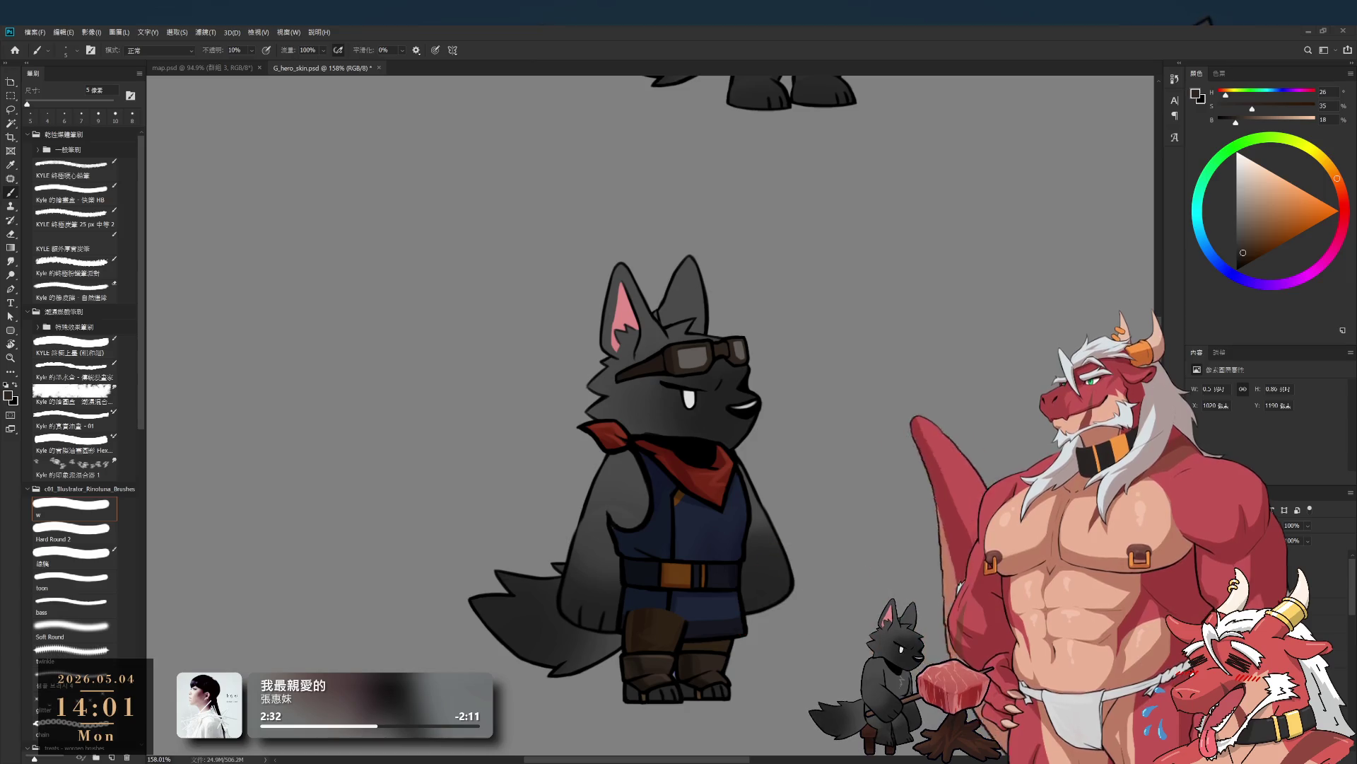
- Switch to Granblue Fantasy and dismiss the finished quest's result screens
key("alt+Tab")
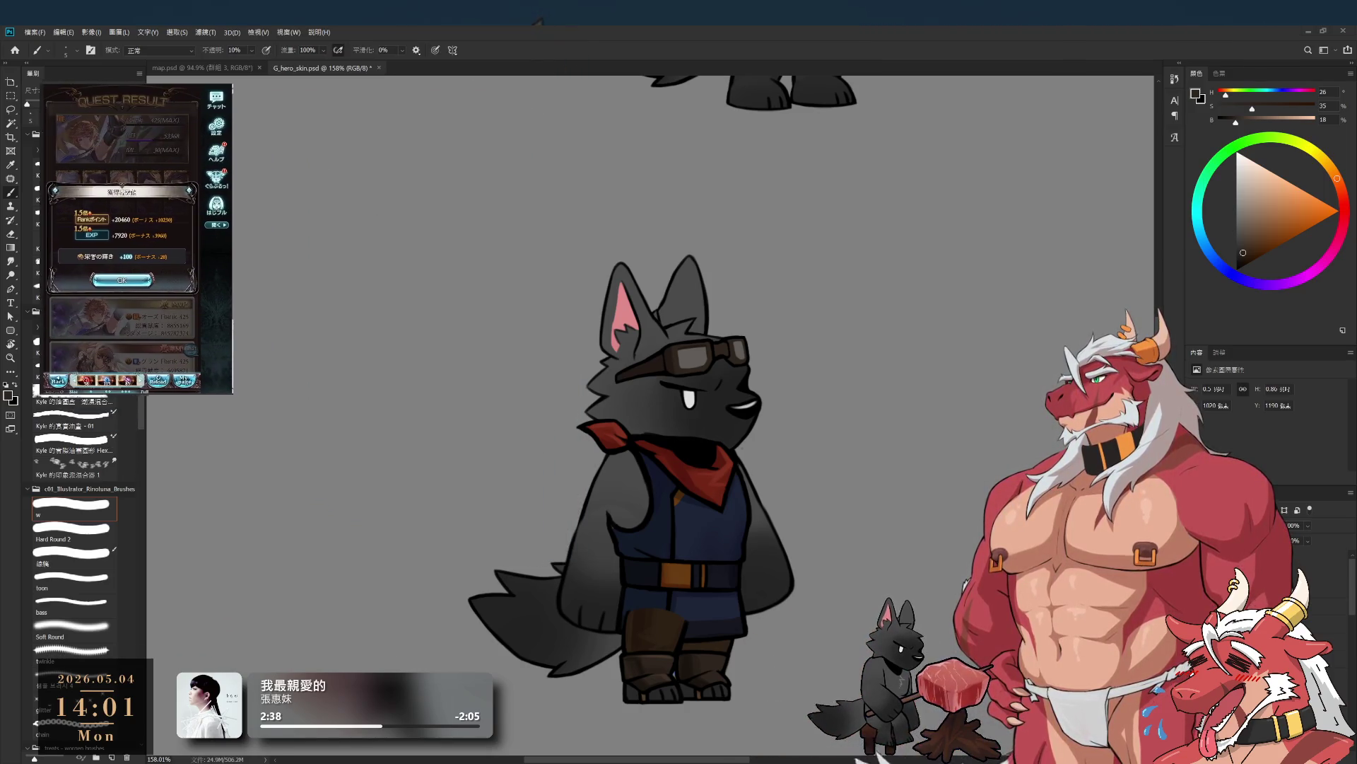
left_click(112, 282)
left_click(121, 249)
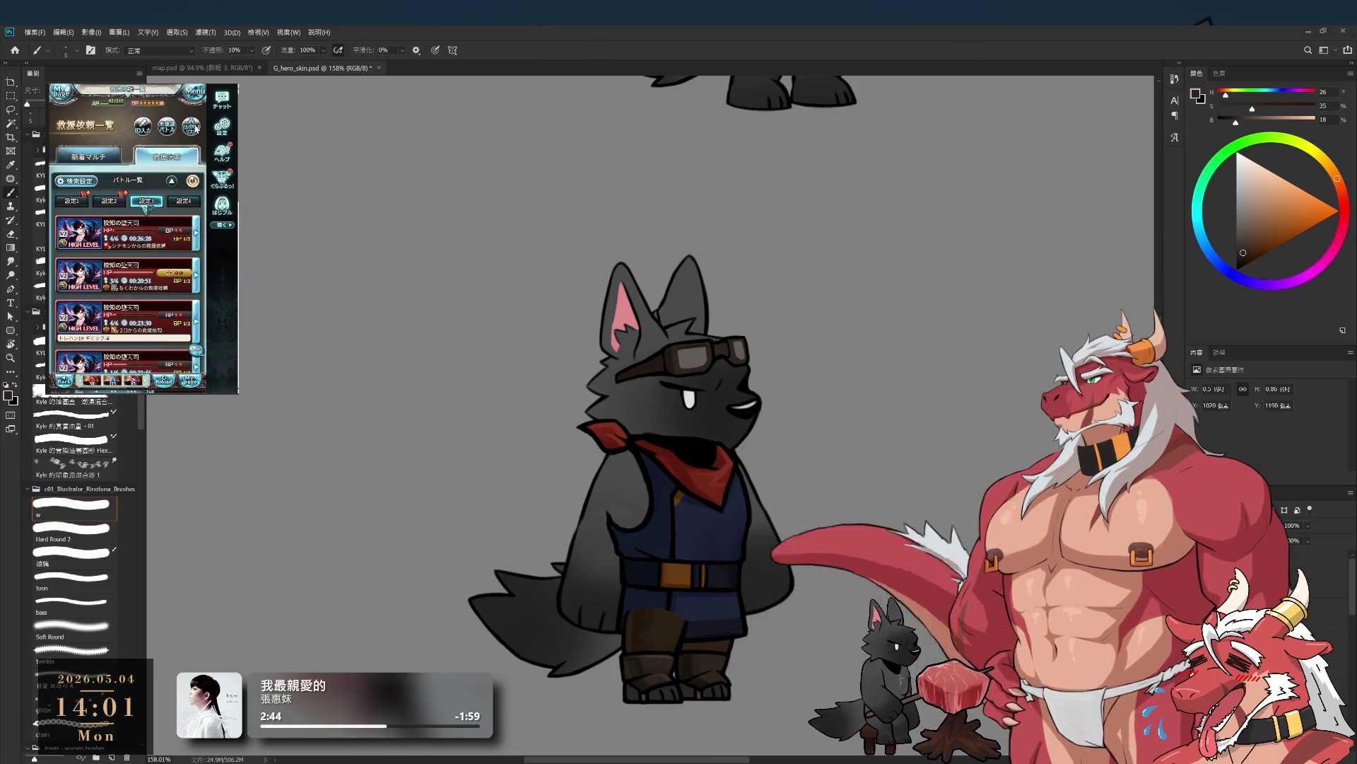
- Pick a raid from the multi-battle list and start it with the chosen party
left_click(196, 129)
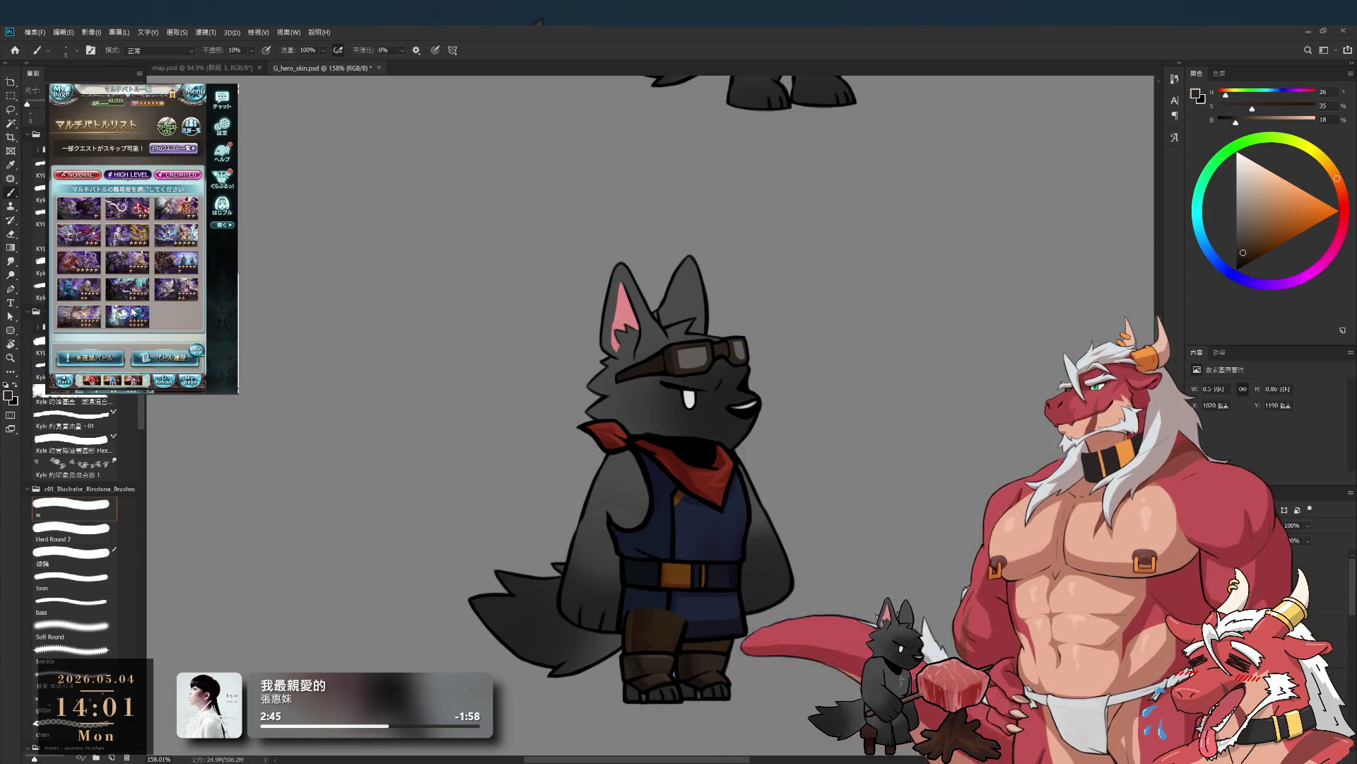
left_click(164, 290)
left_click(151, 271)
left_click(182, 177)
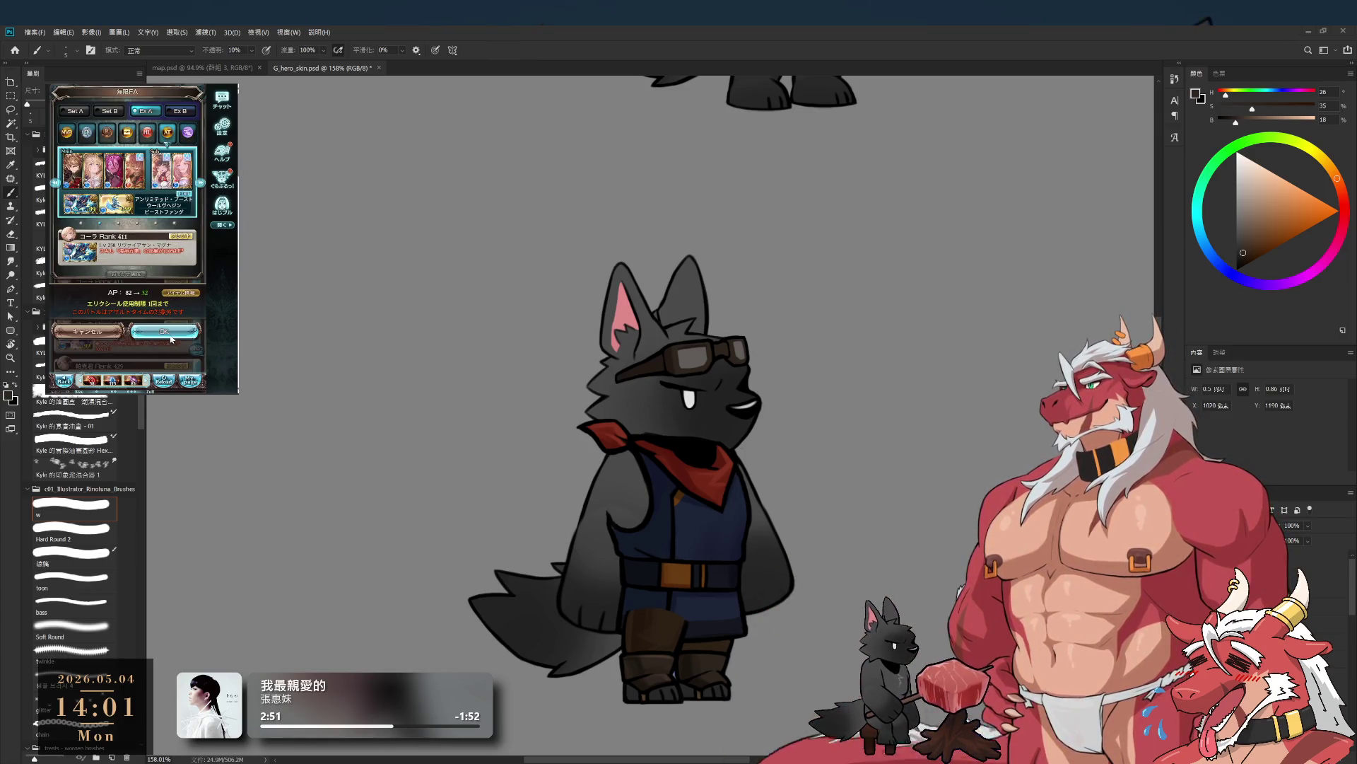
left_click(164, 331)
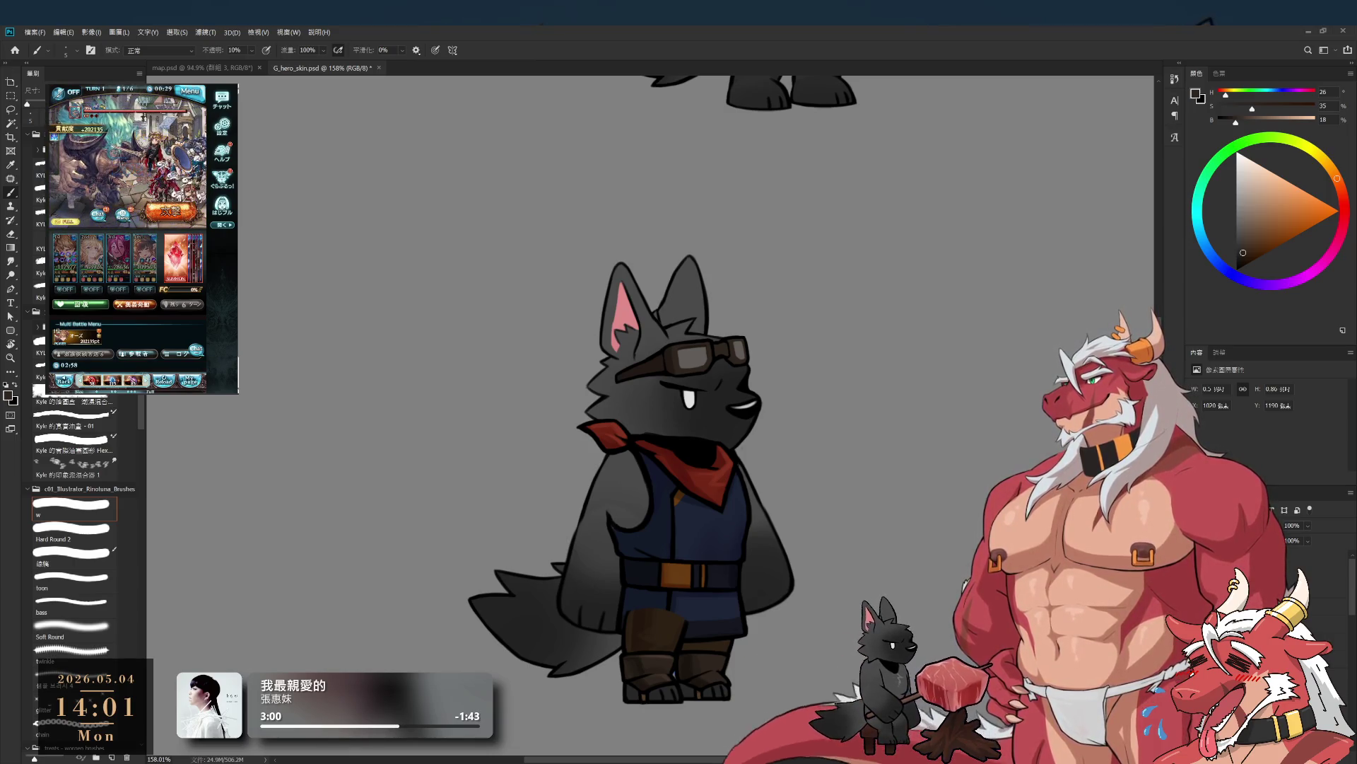
- Zoom in on the wolf's lower body and try lowering the left boot, then undo it
left_click_drag(743, 463, 796, 435)
scroll(796, 435, "up", 3)
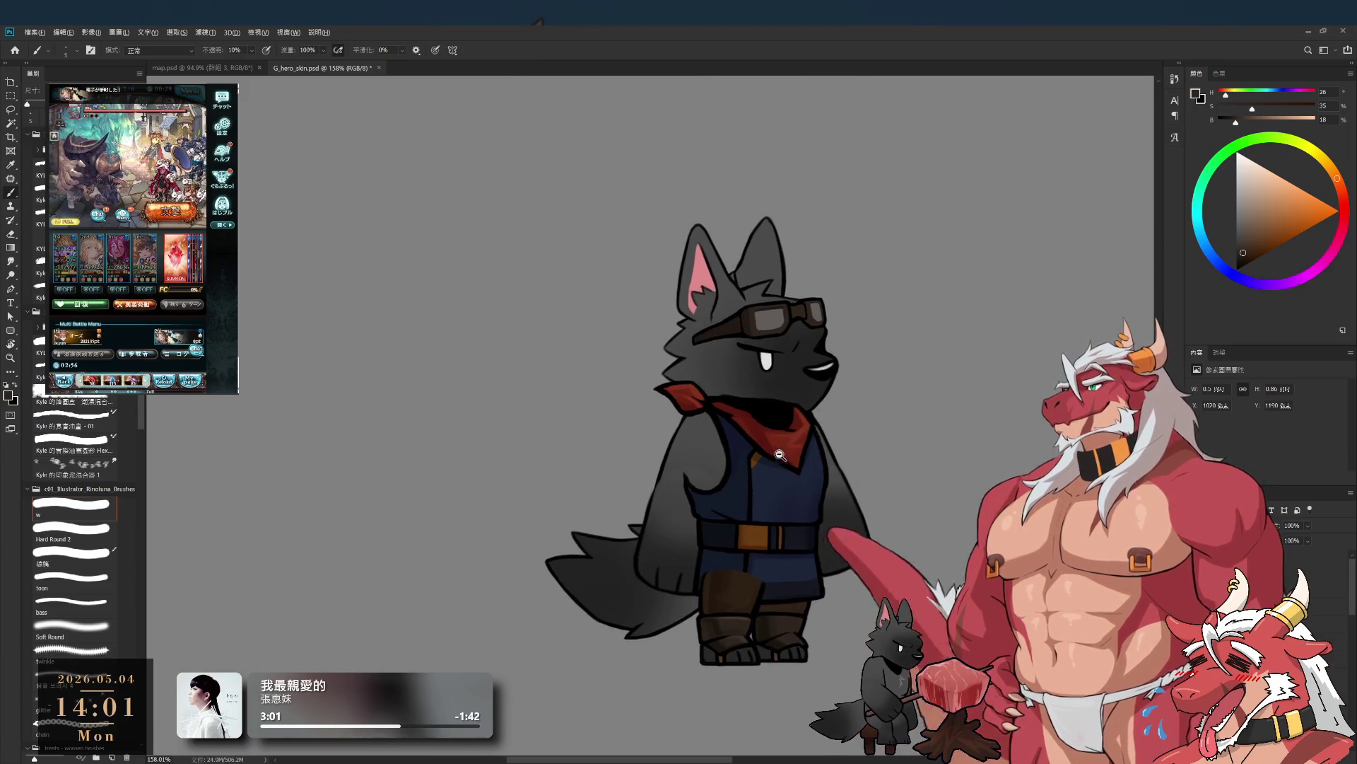
left_click_drag(779, 588, 774, 475)
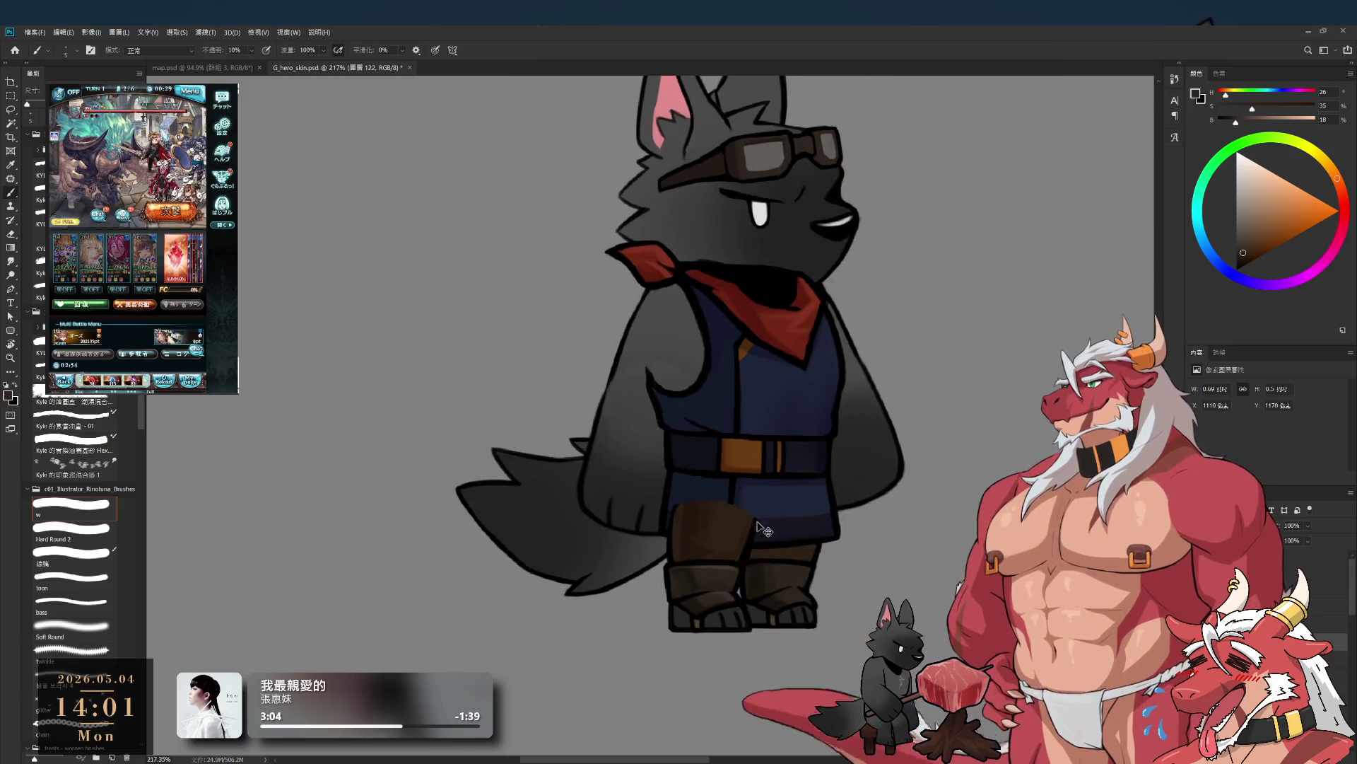
mouse_move(721, 627)
left_mouse_down()
mouse_move(615, 623)
mouse_move(718, 629)
mouse_move(721, 750)
mouse_move(740, 673)
left_mouse_up()
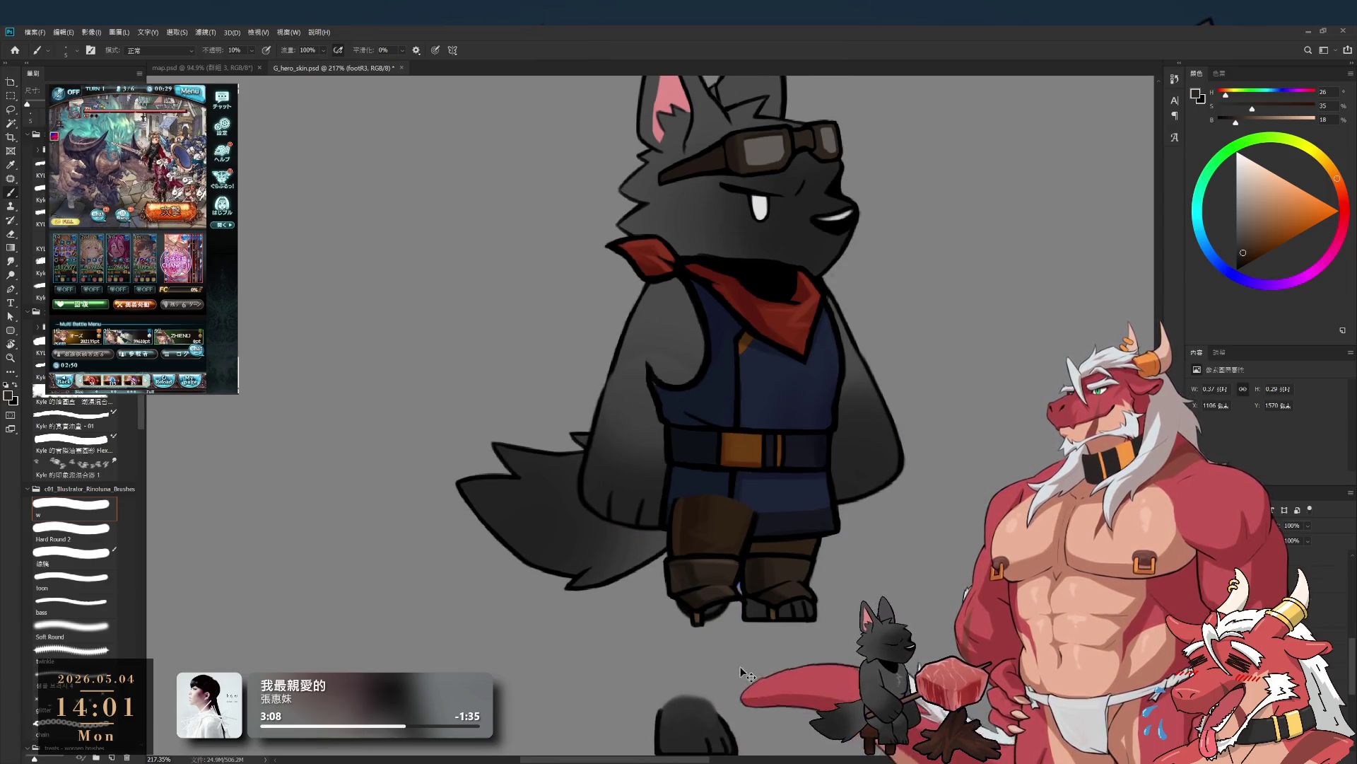
left_click_drag(735, 594, 742, 629)
key("ctrl+z")
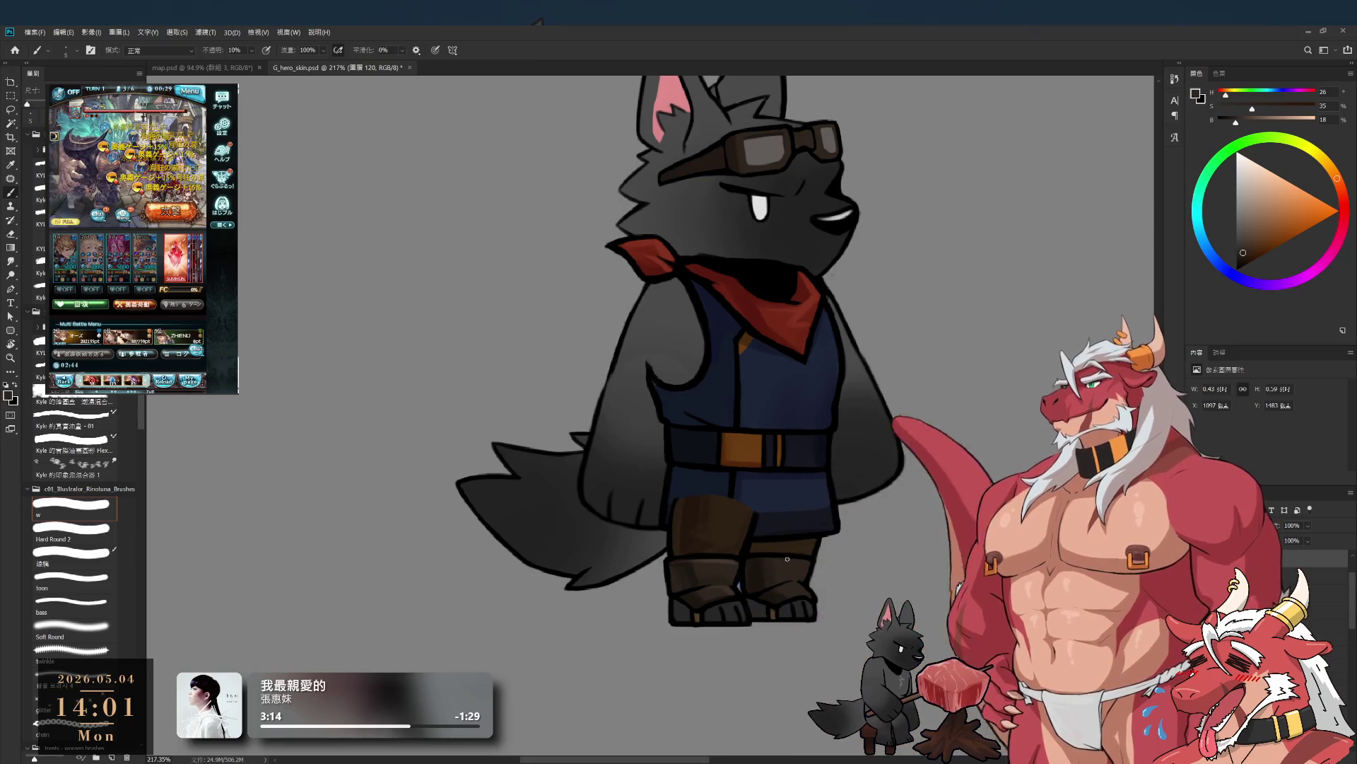
- Select the wolf's fur layer and hide it to isolate the clothing
left_click(1237, 587)
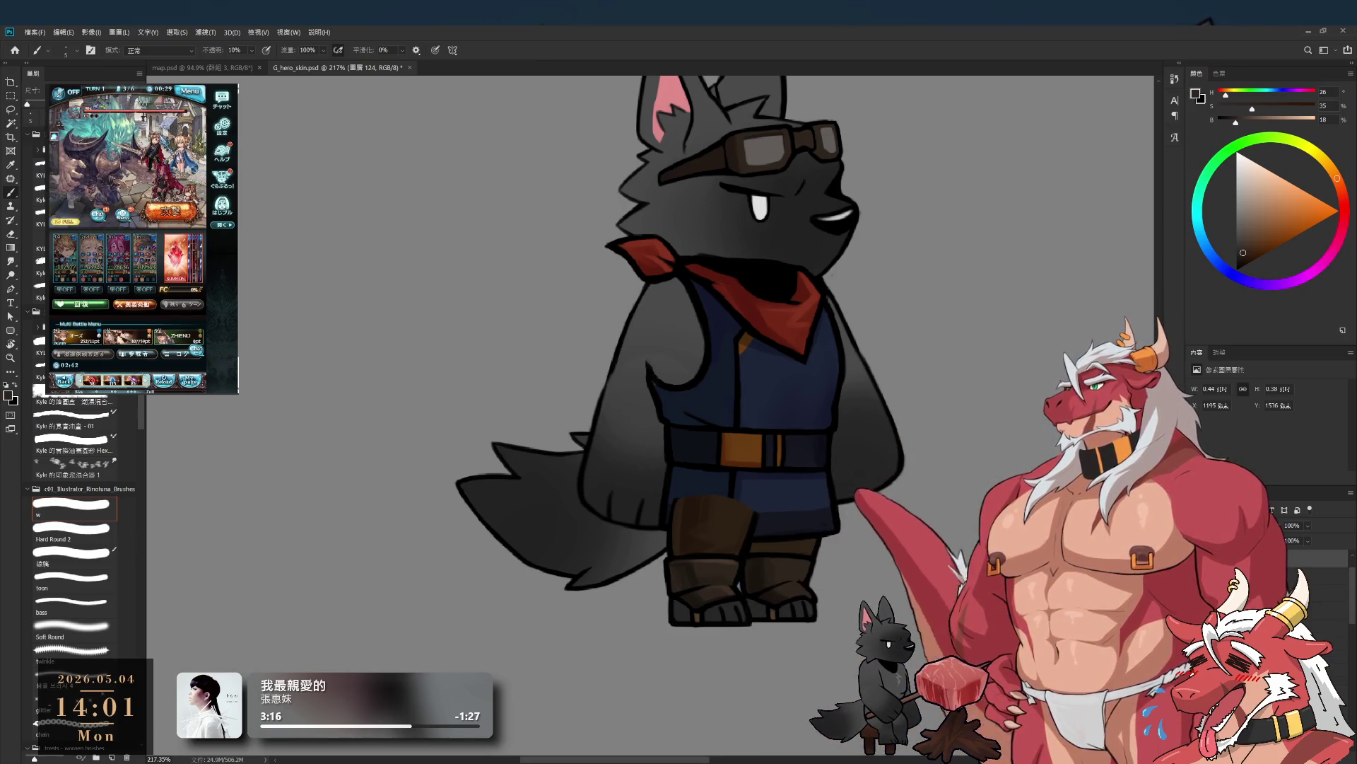
left_click(892, 532, "ctrl")
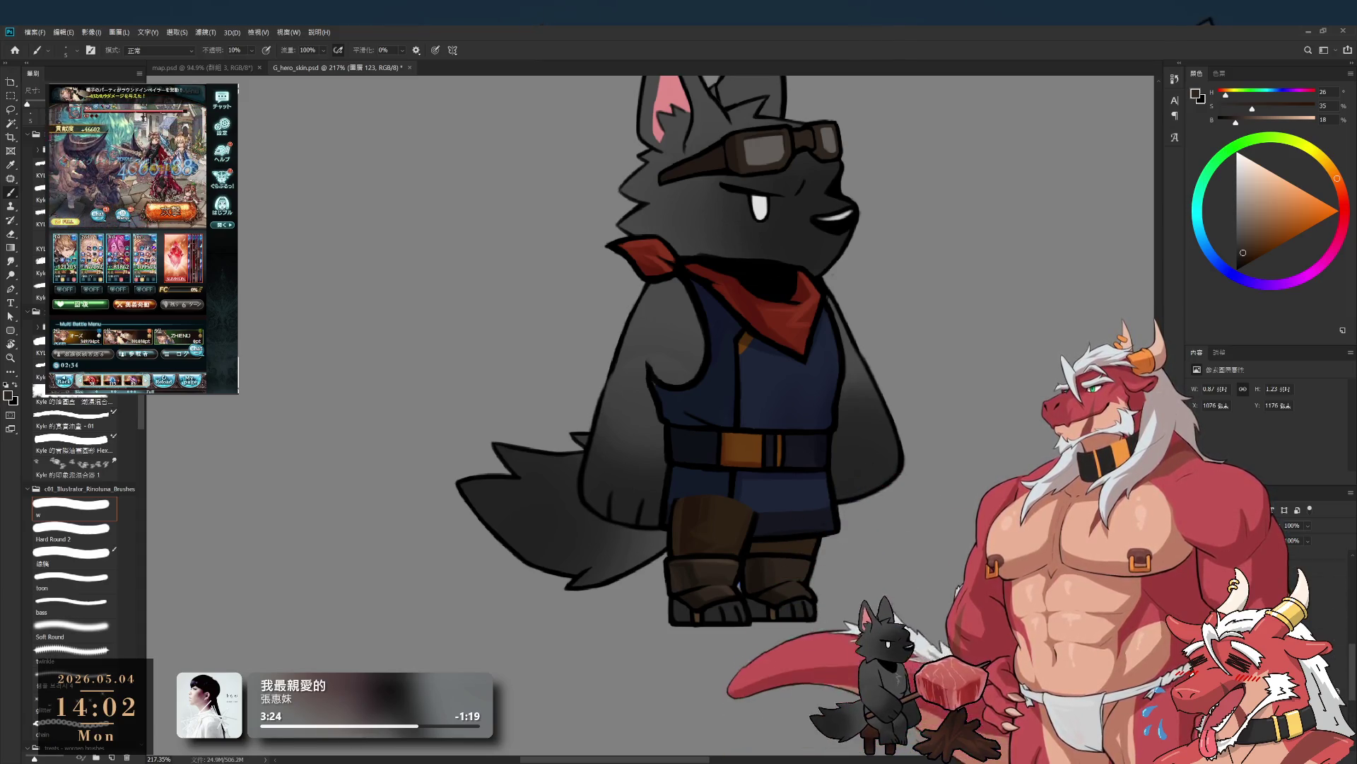
key("ctrl+comma")
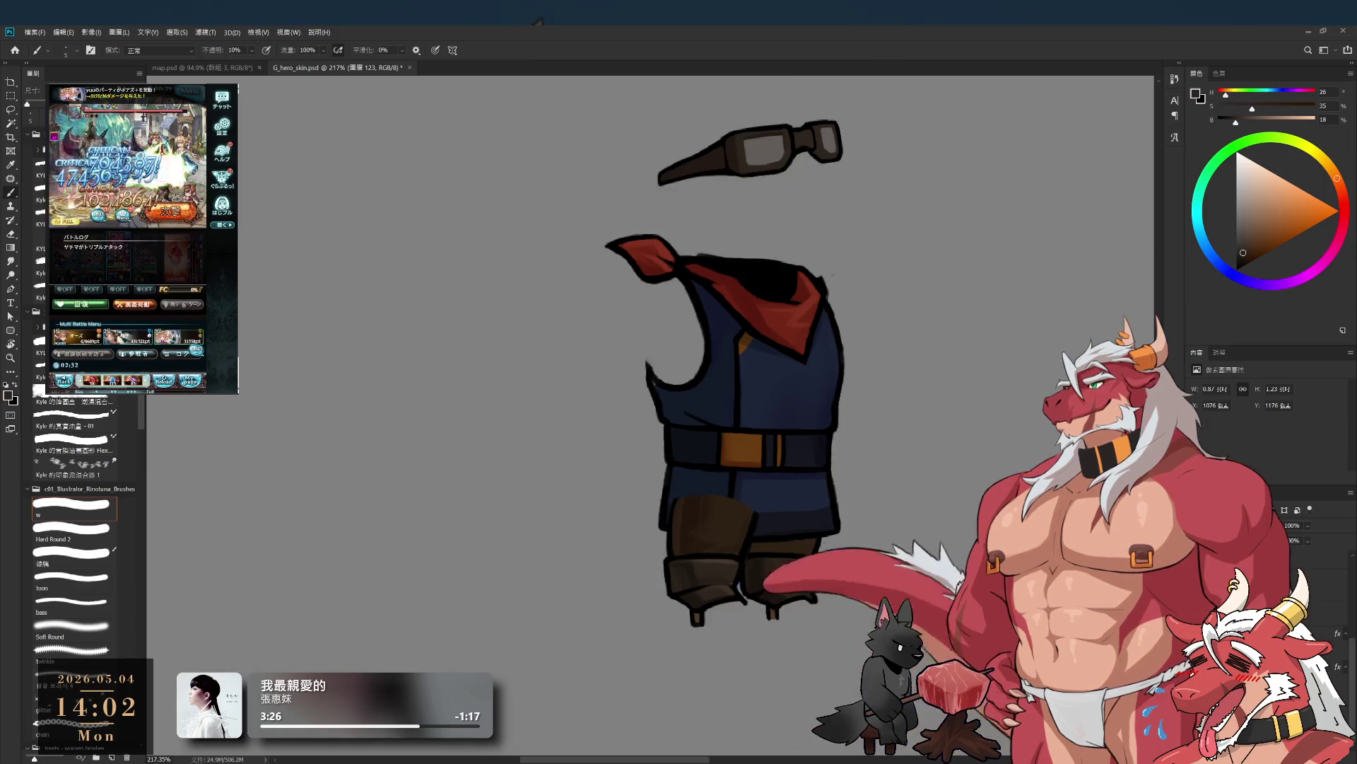
- Hide the vest, move the right boot aside, zoom in and pick a smaller Hard Round brush
left_click(792, 574, "ctrl")
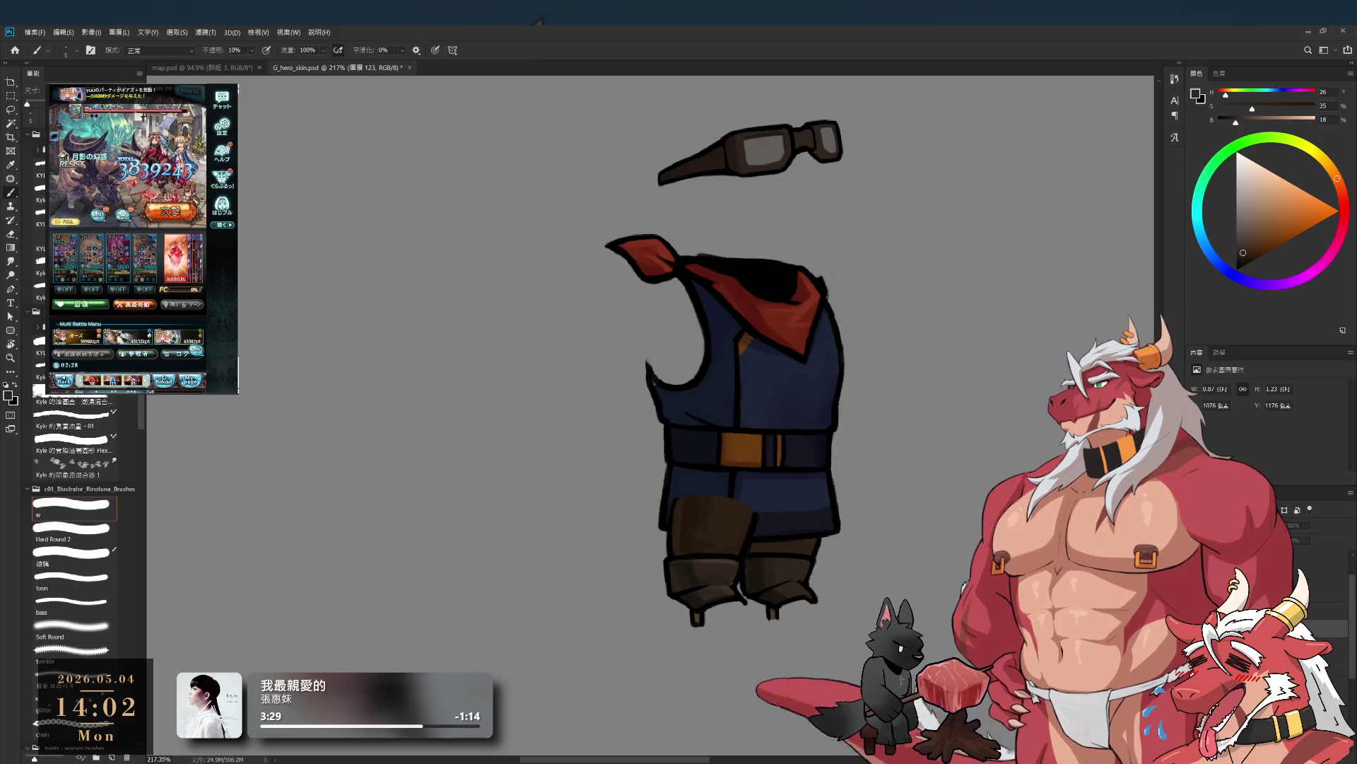
key("ctrl+comma")
left_click_drag(771, 570, 820, 570)
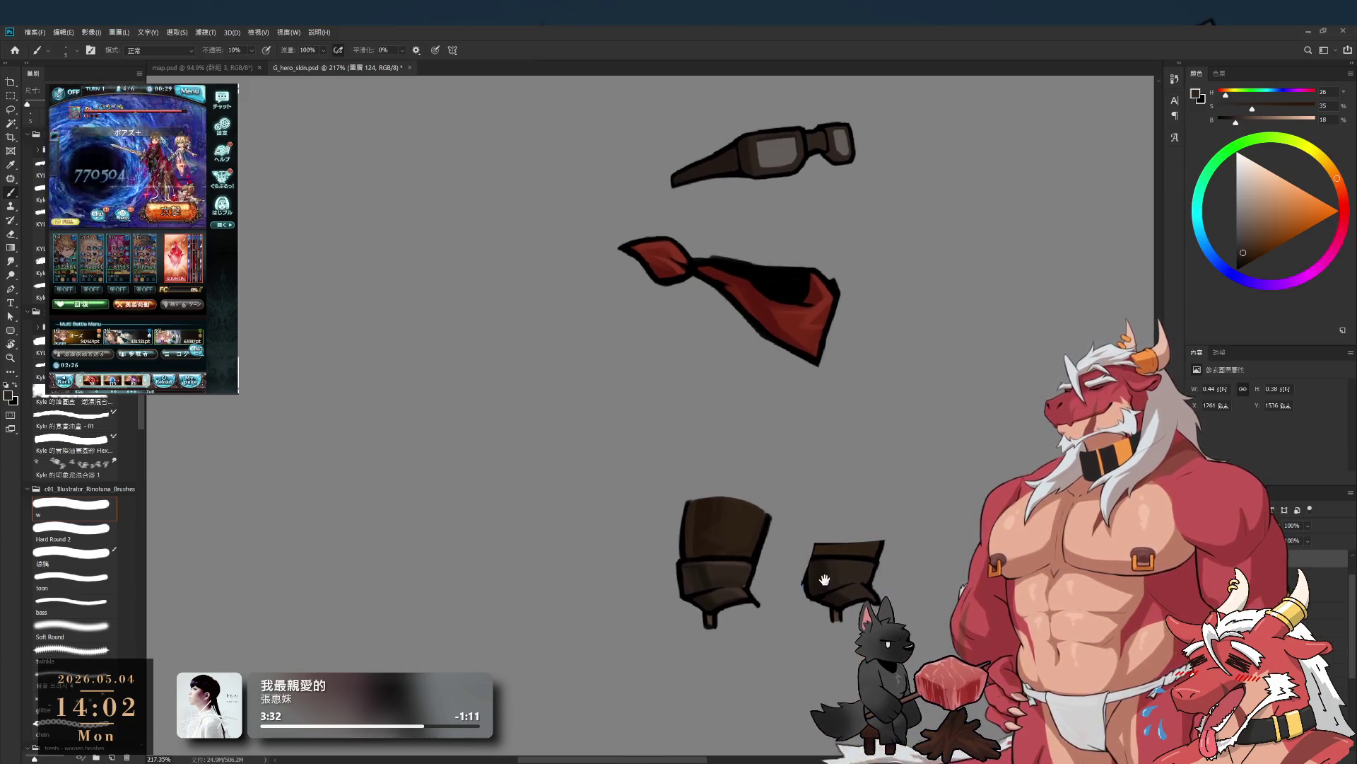
scroll(771, 574, "up", 5)
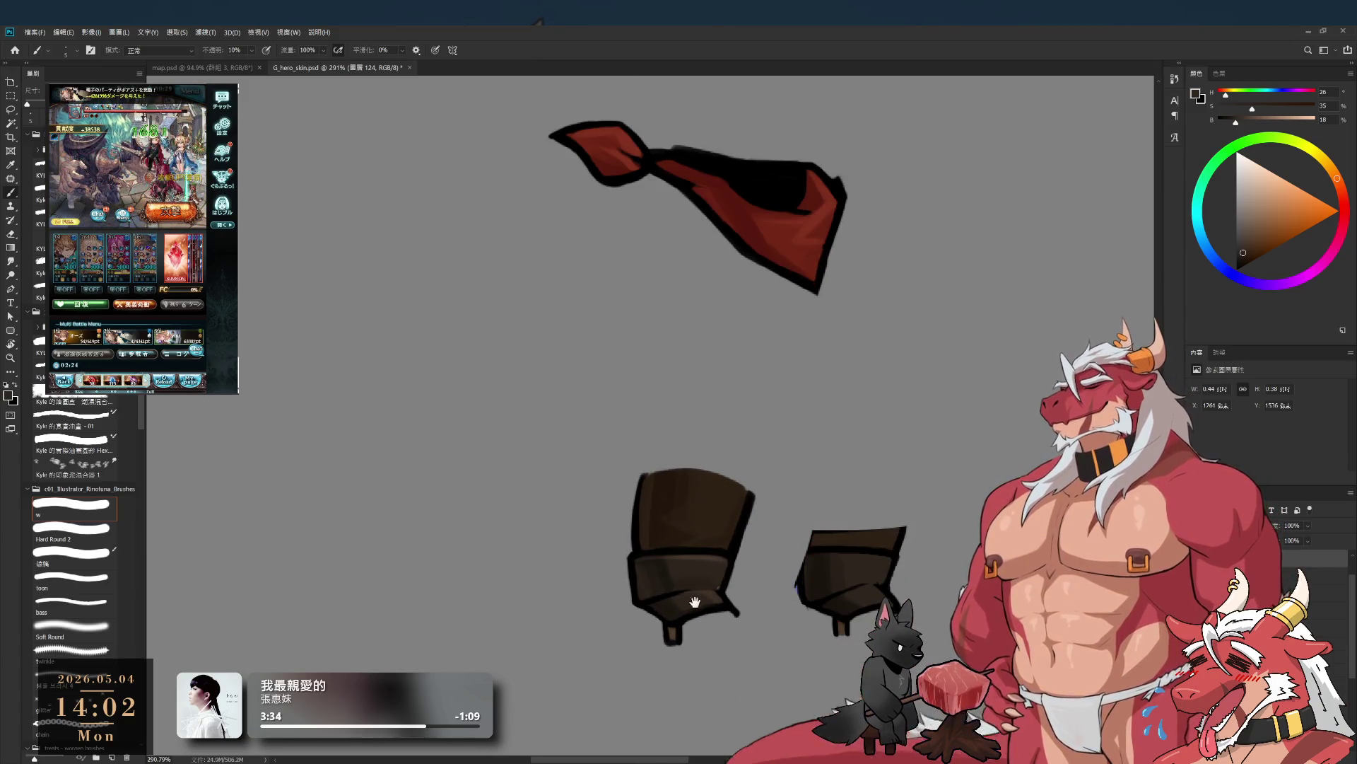
scroll(726, 614, "up", 3)
left_click(71, 529)
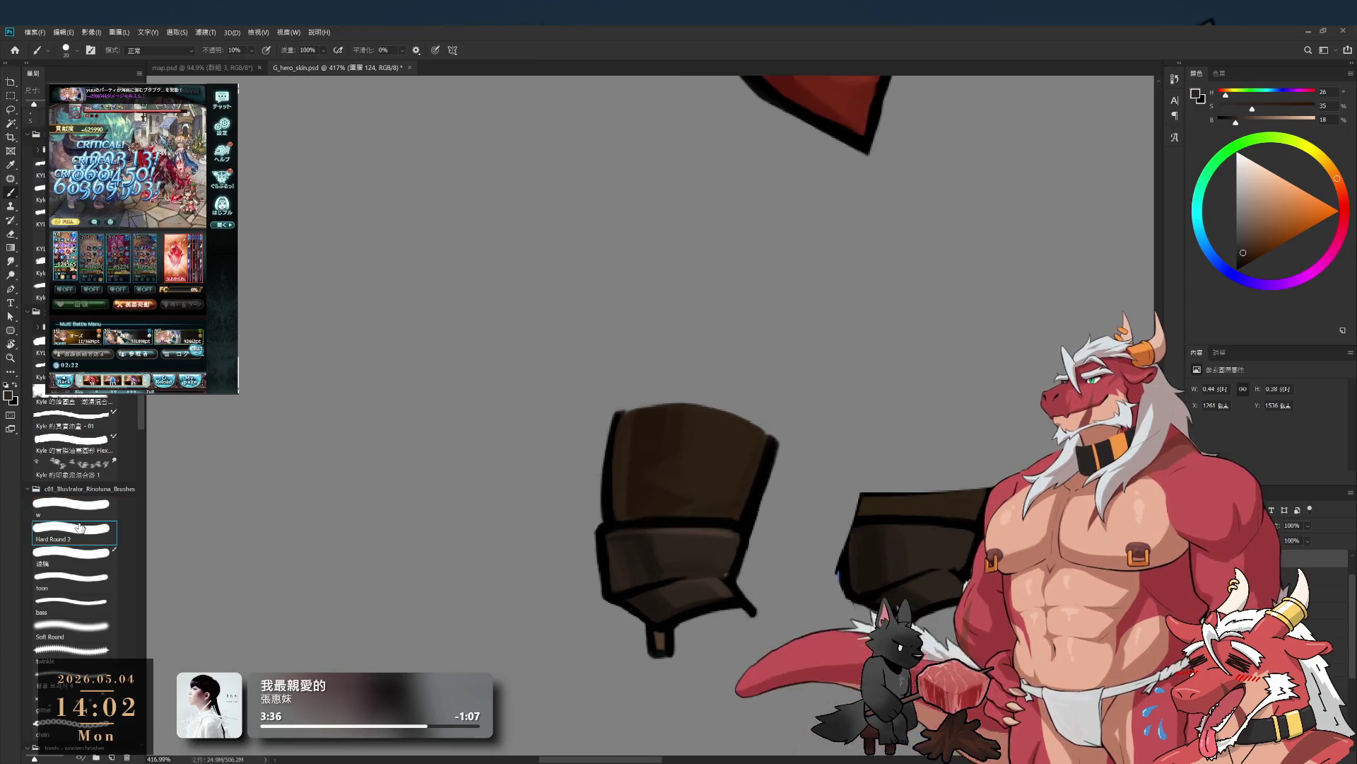
key("bracketleft")
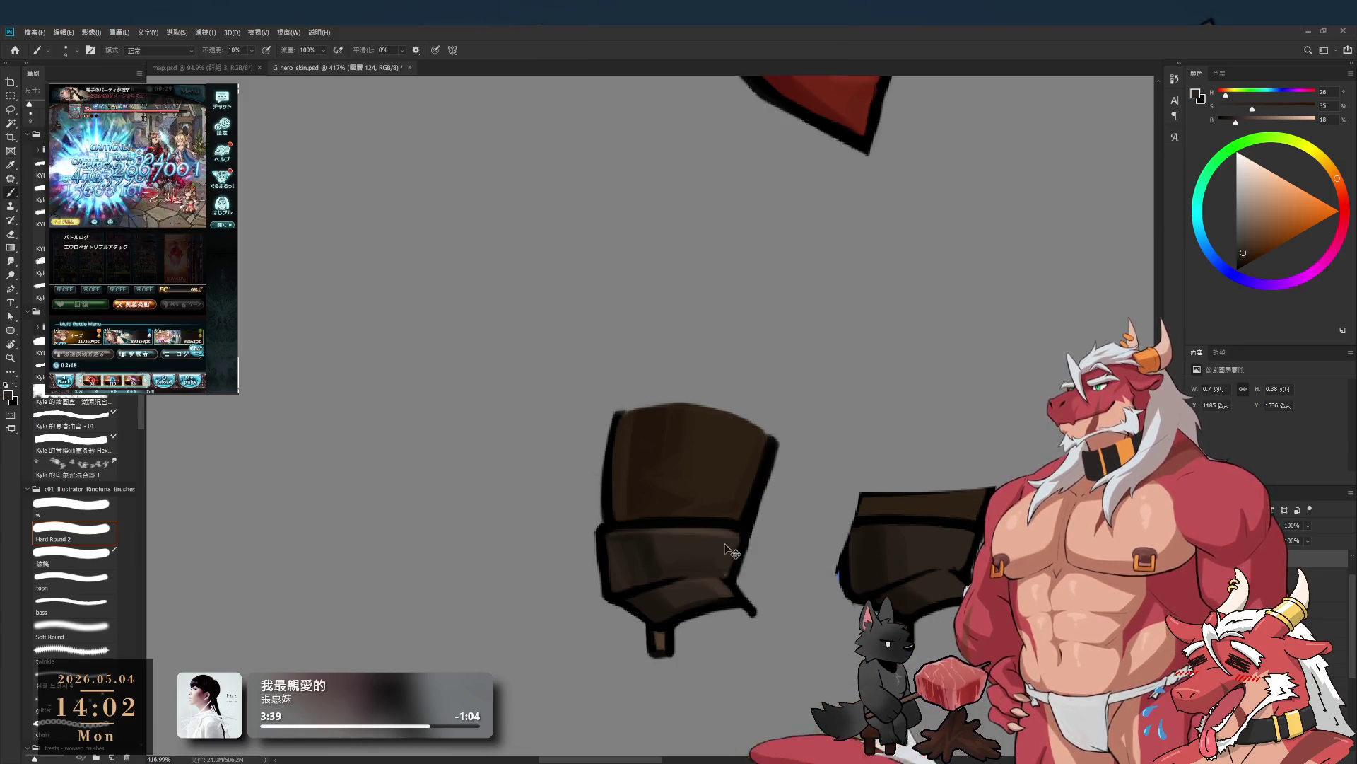
- Test the right boot beside the left with the vest shown, then move it back out right
left_click_drag(831, 569, 724, 574)
left_click(732, 574, "ctrl")
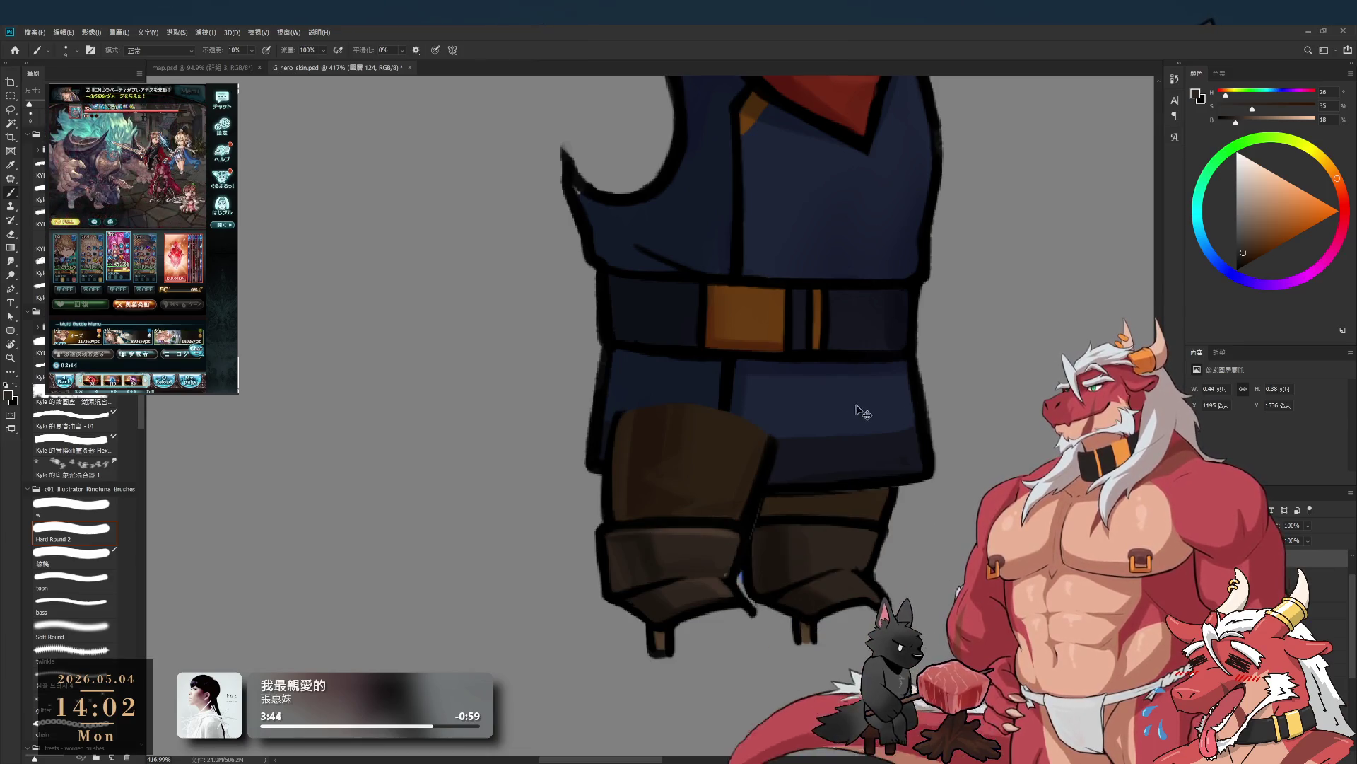
left_click(791, 526, "ctrl")
left_click_drag(791, 527, 910, 527)
- Select the left boot's layer, shrink the brush, and test-move the left boot before undoing
left_click(717, 546, "ctrl")
left_click(718, 546, "ctrl")
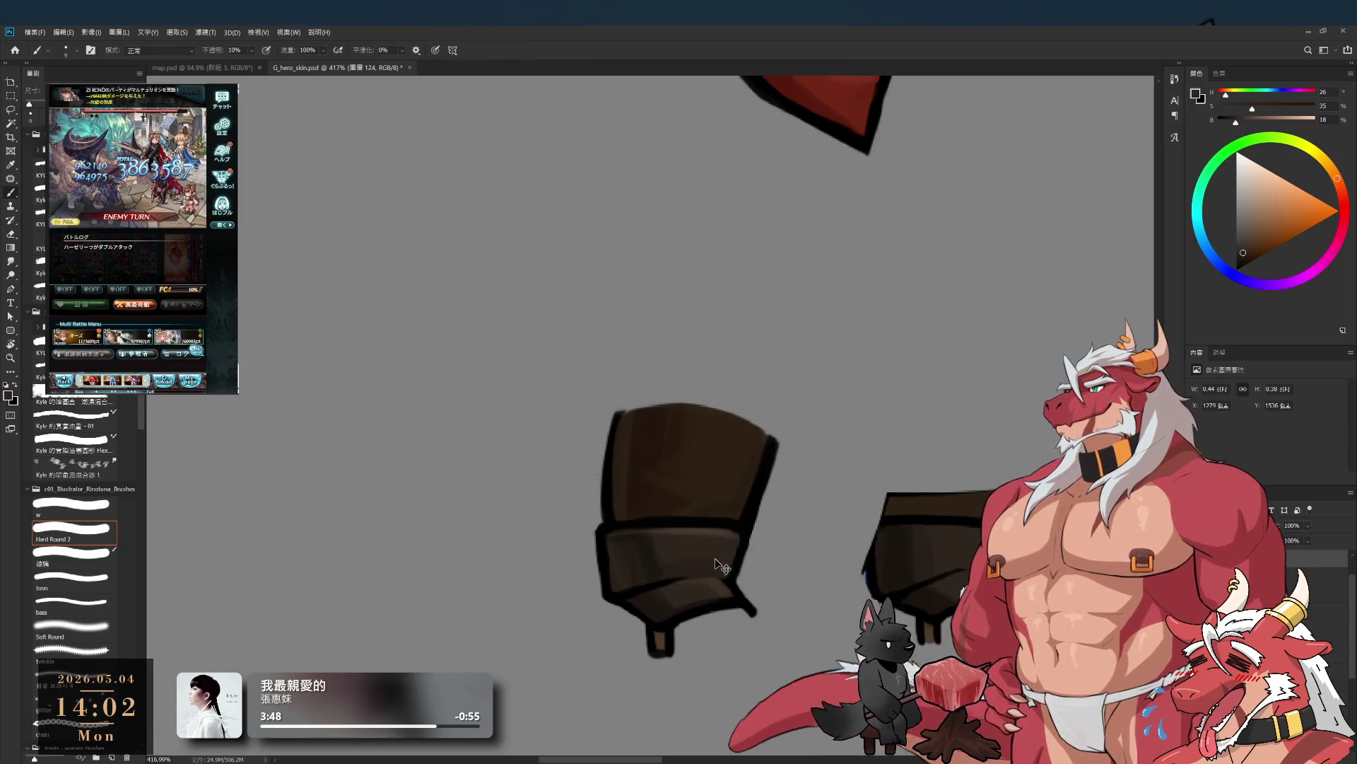
key("bracketleft")
key("bracketleft")
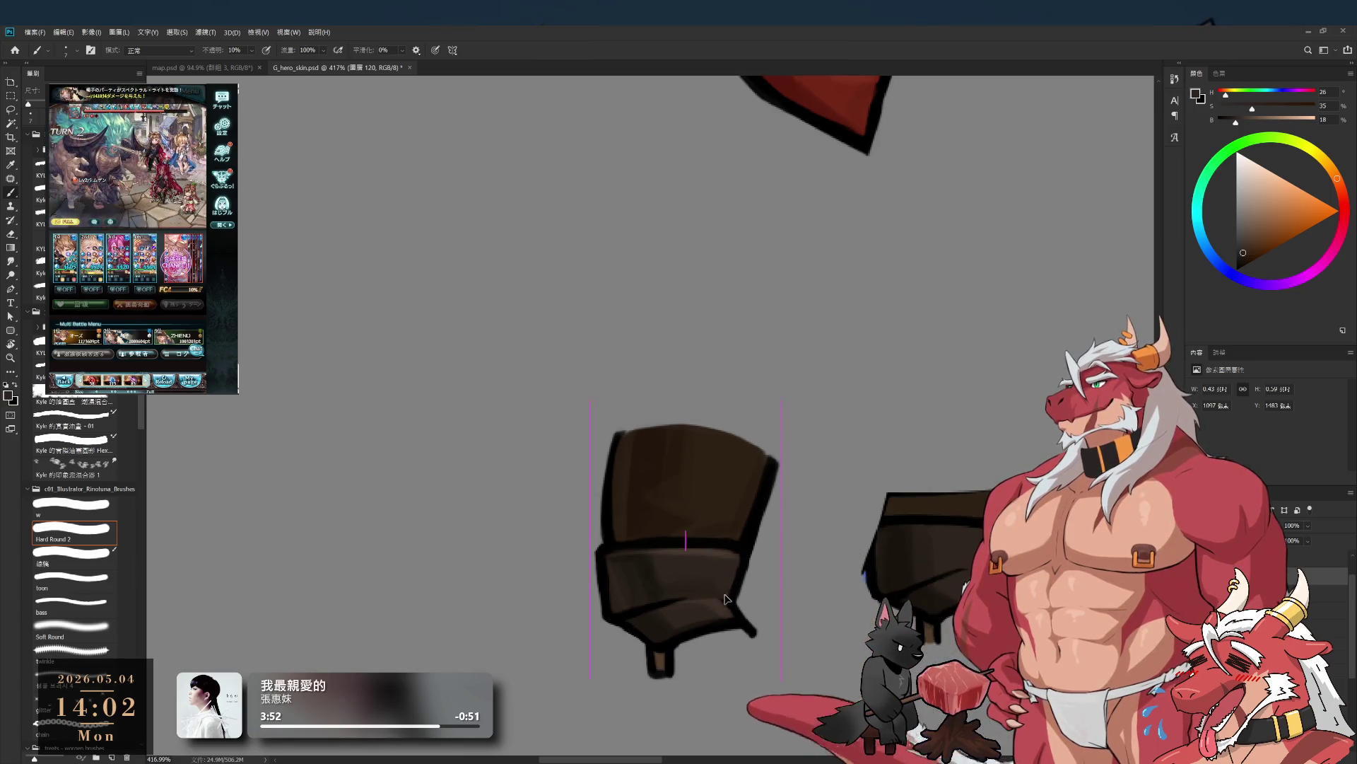
left_click_drag(721, 597, 611, 528)
key("ctrl+z")
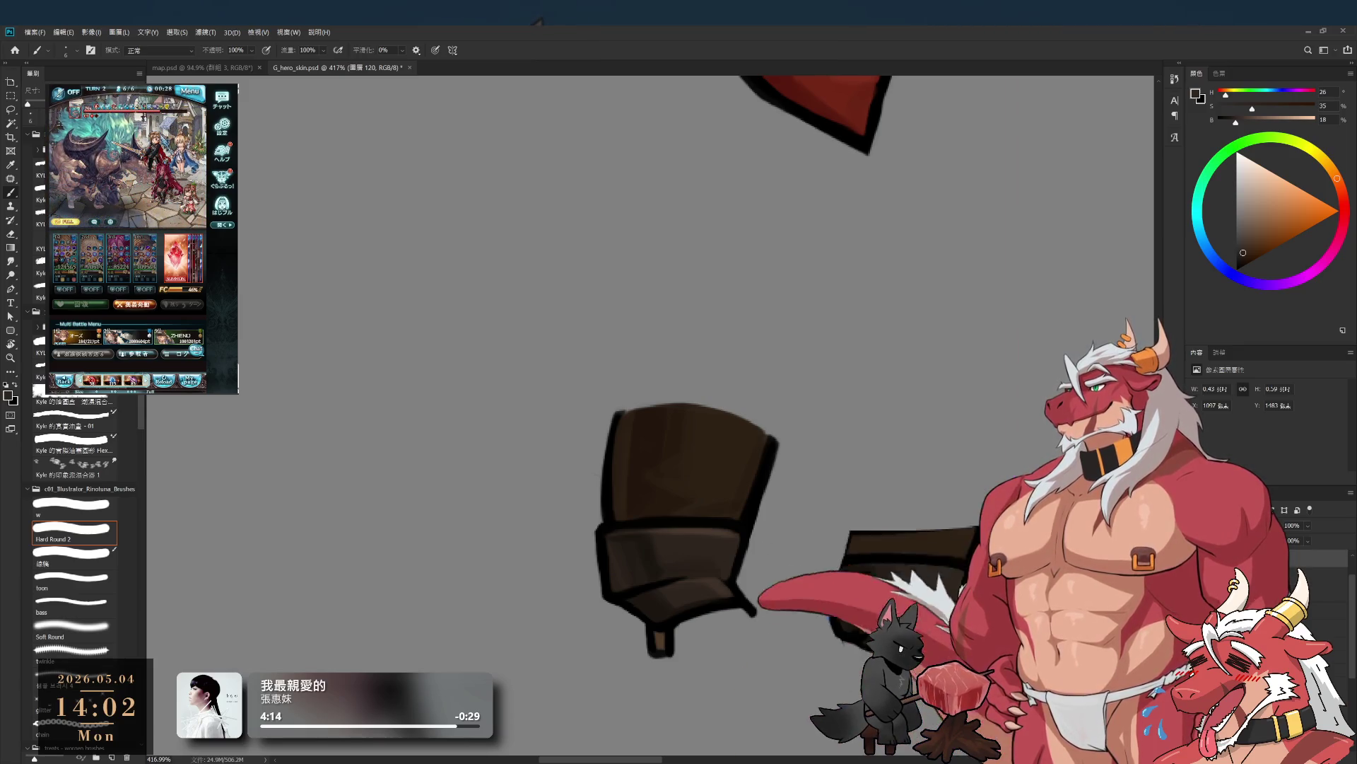
- Sample the boot browns and paint dark brown over the right boot's top
key("e")
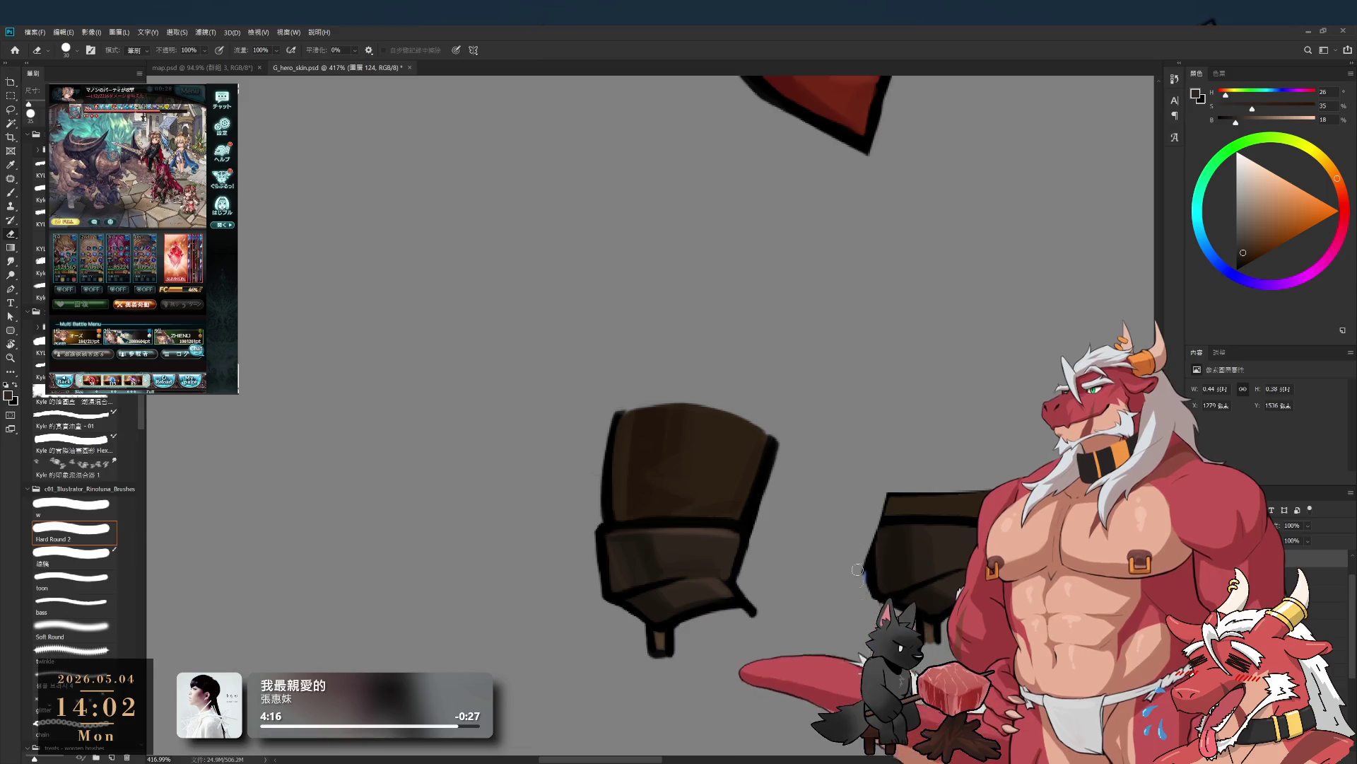
key("b")
left_click(879, 565, "alt")
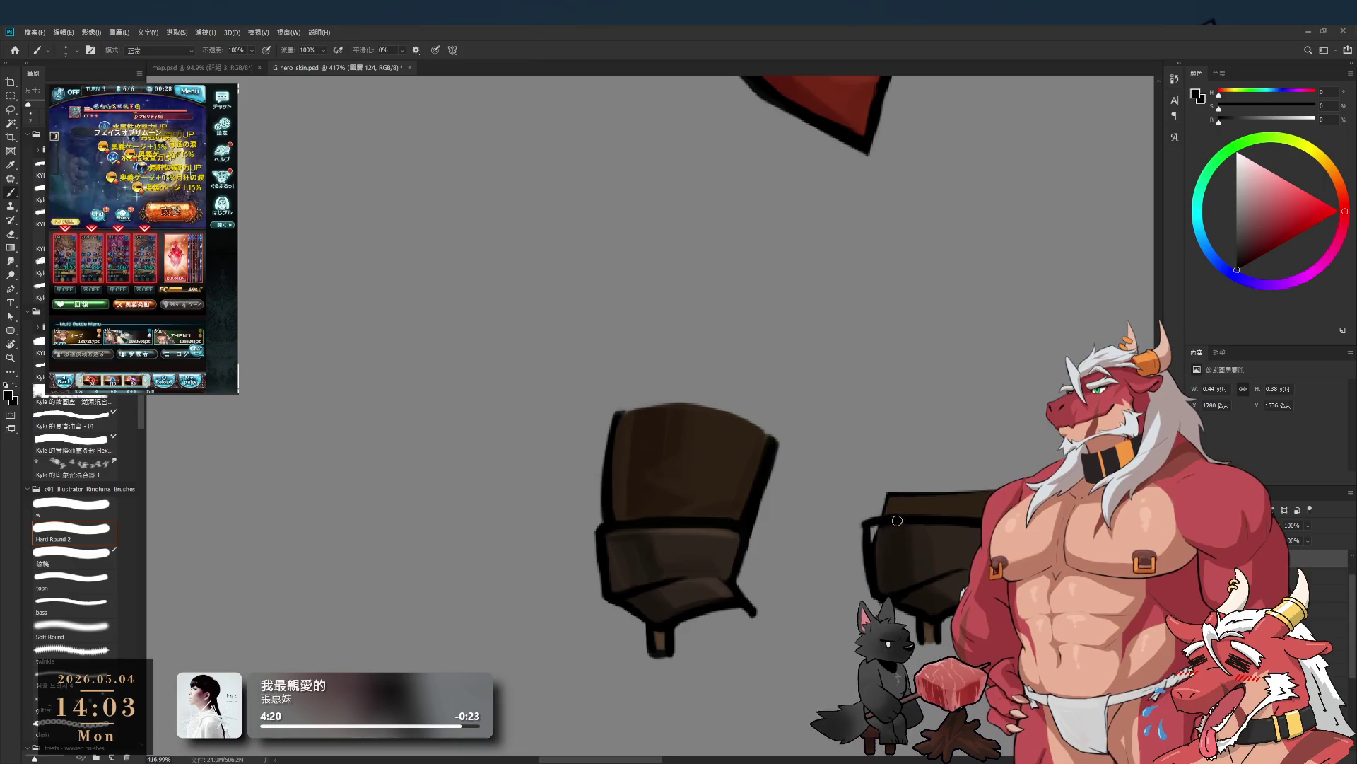
left_click(875, 534, "alt")
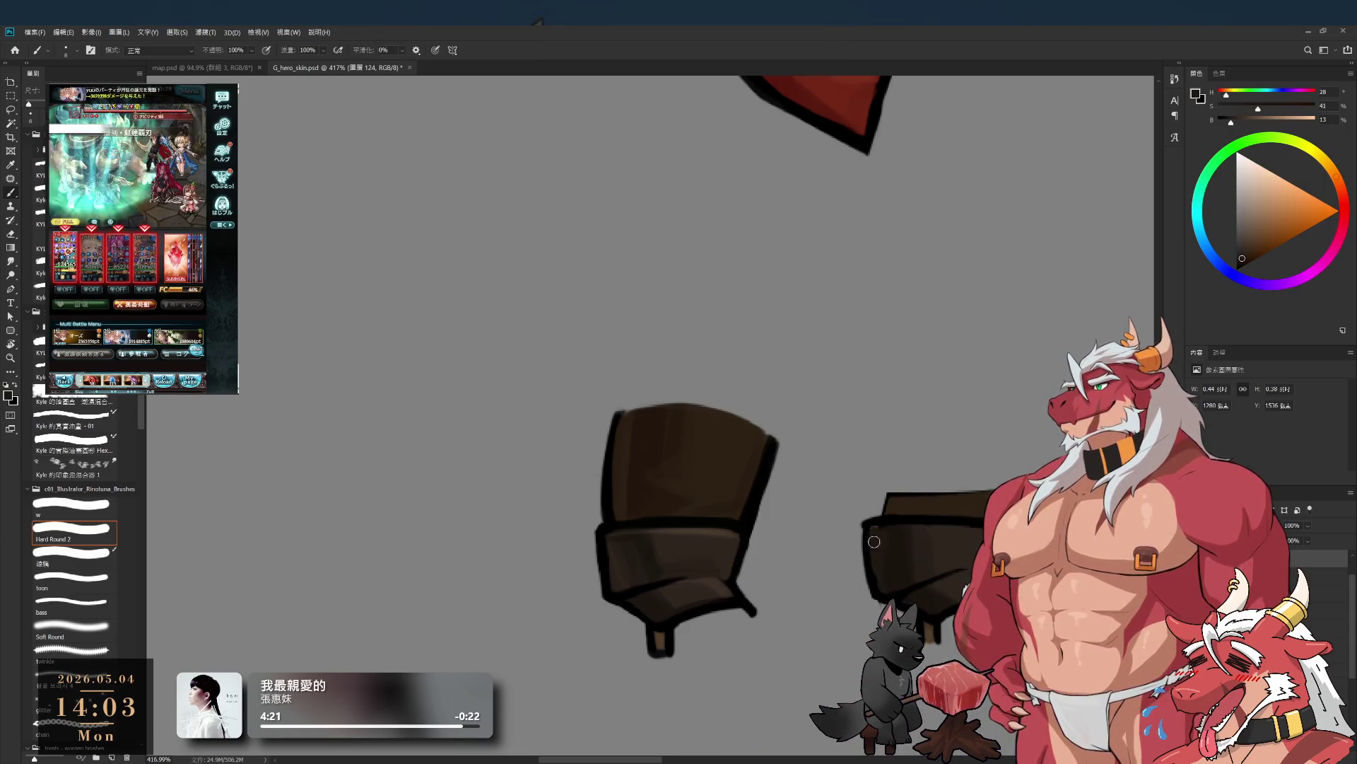
left_click(699, 527, "alt")
left_click_drag(917, 504, 825, 504)
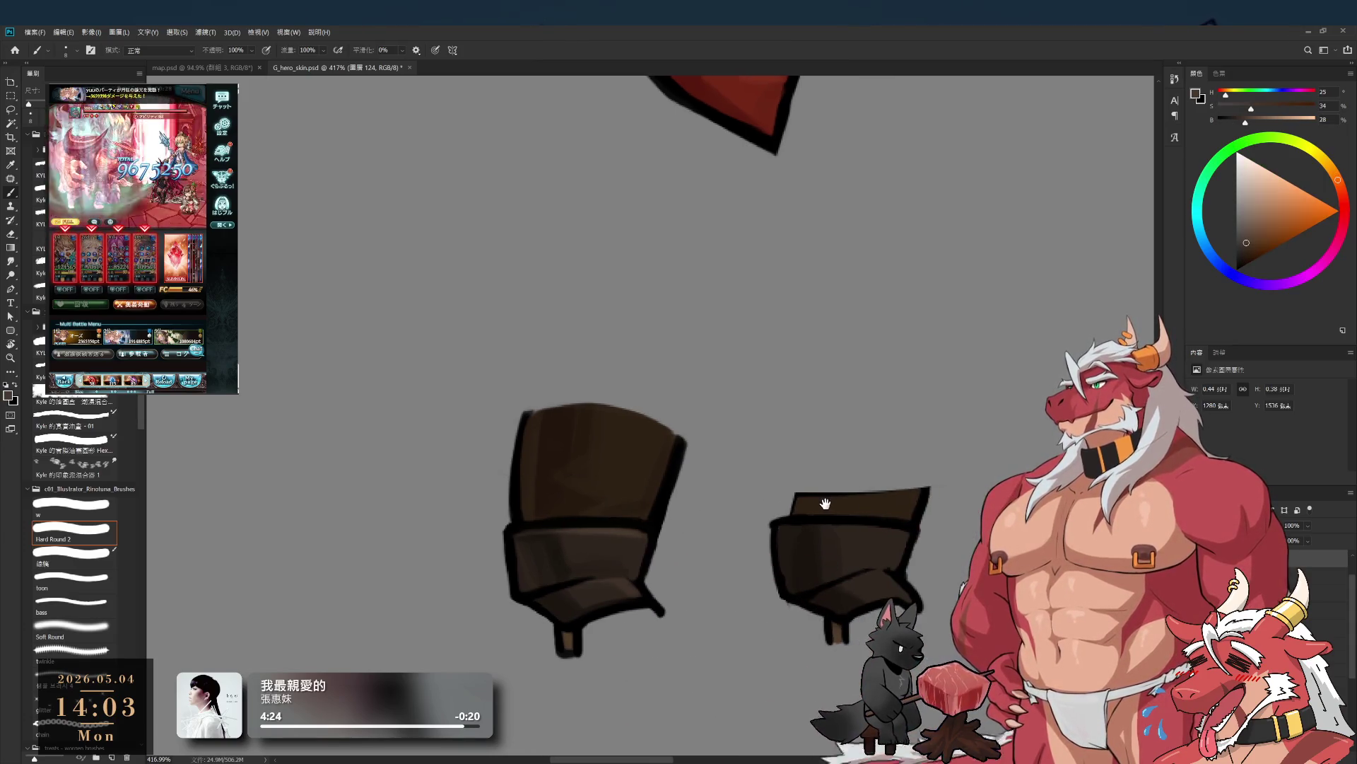
left_click_drag(782, 446, 782, 491)
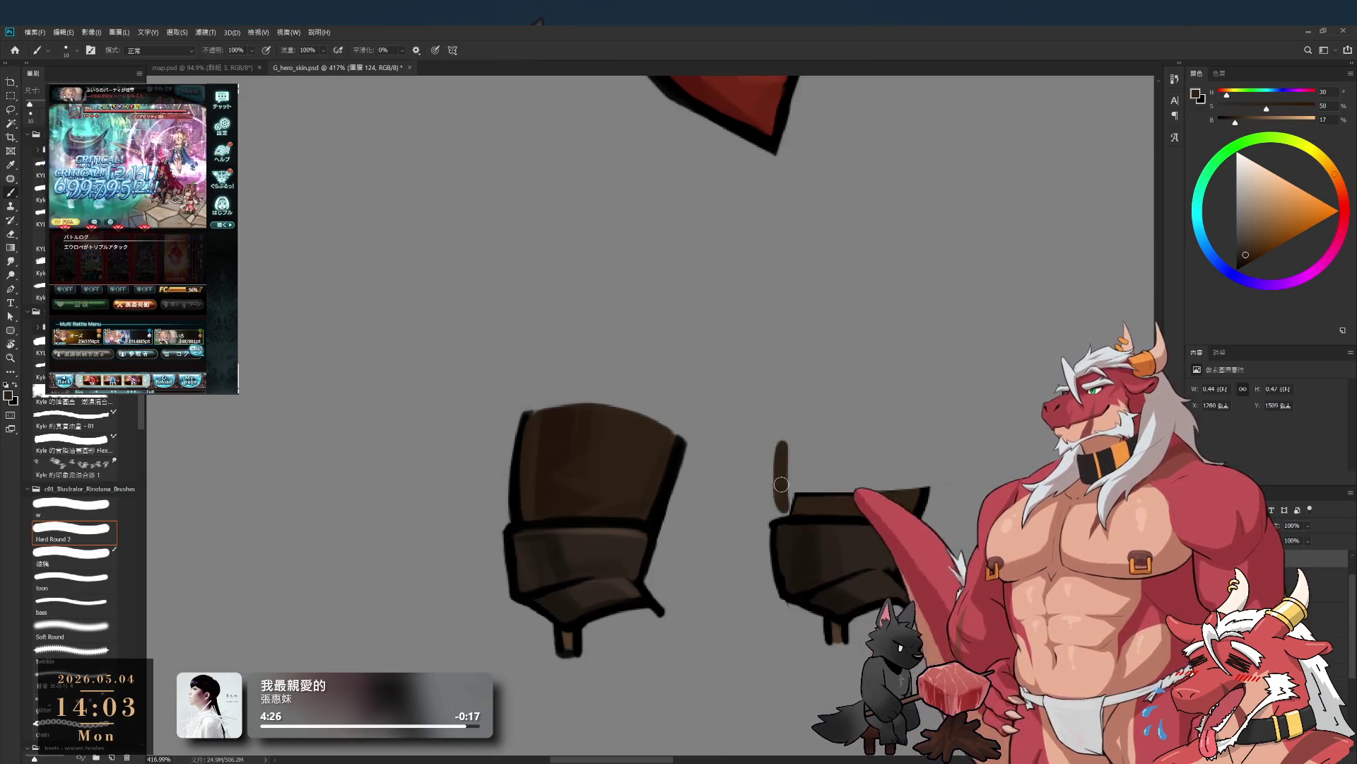
mouse_move(810, 500)
left_mouse_down()
mouse_move(785, 488)
mouse_move(785, 453)
mouse_move(895, 452)
mouse_move(827, 459)
mouse_move(845, 472)
mouse_move(864, 460)
mouse_move(915, 474)
mouse_move(908, 463)
left_mouse_up()
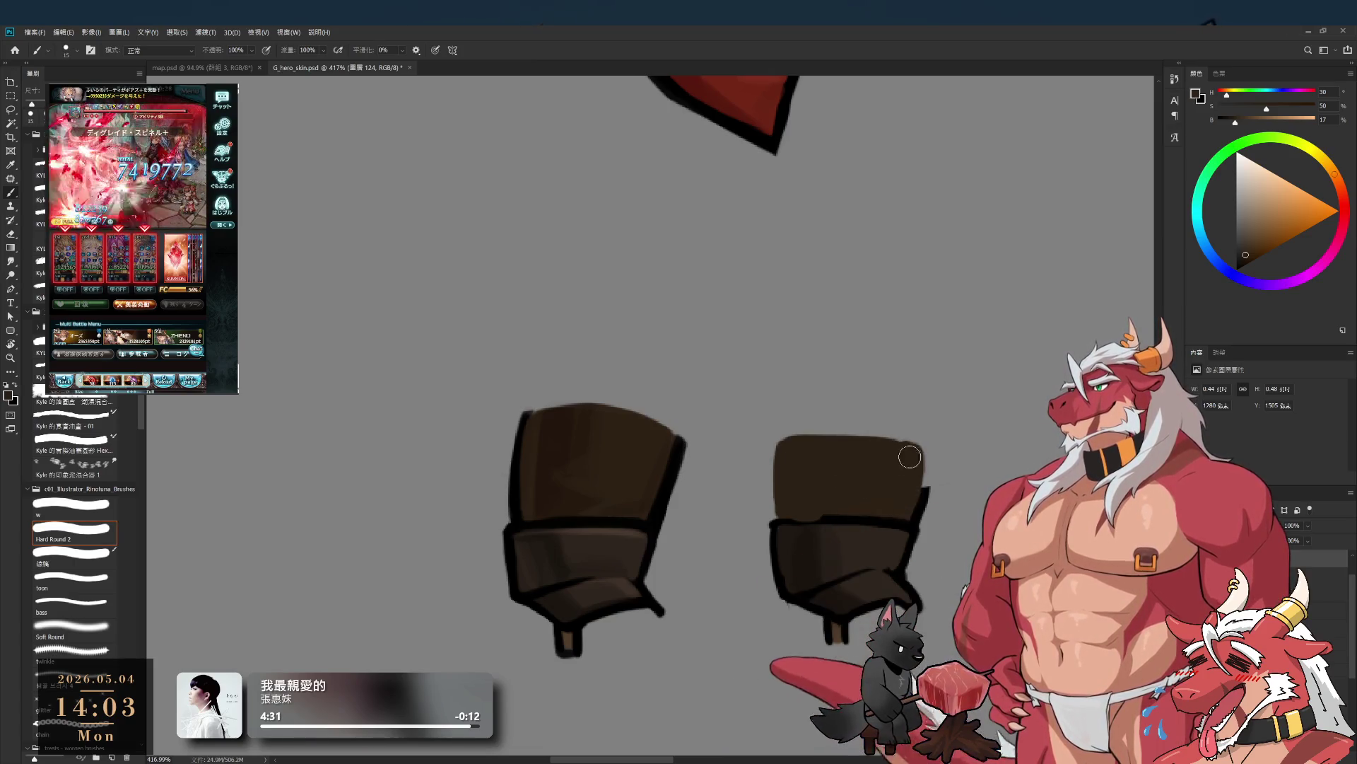
- Ink the right boot's upper-right and left edges in black and darken its cuff line
key("e")
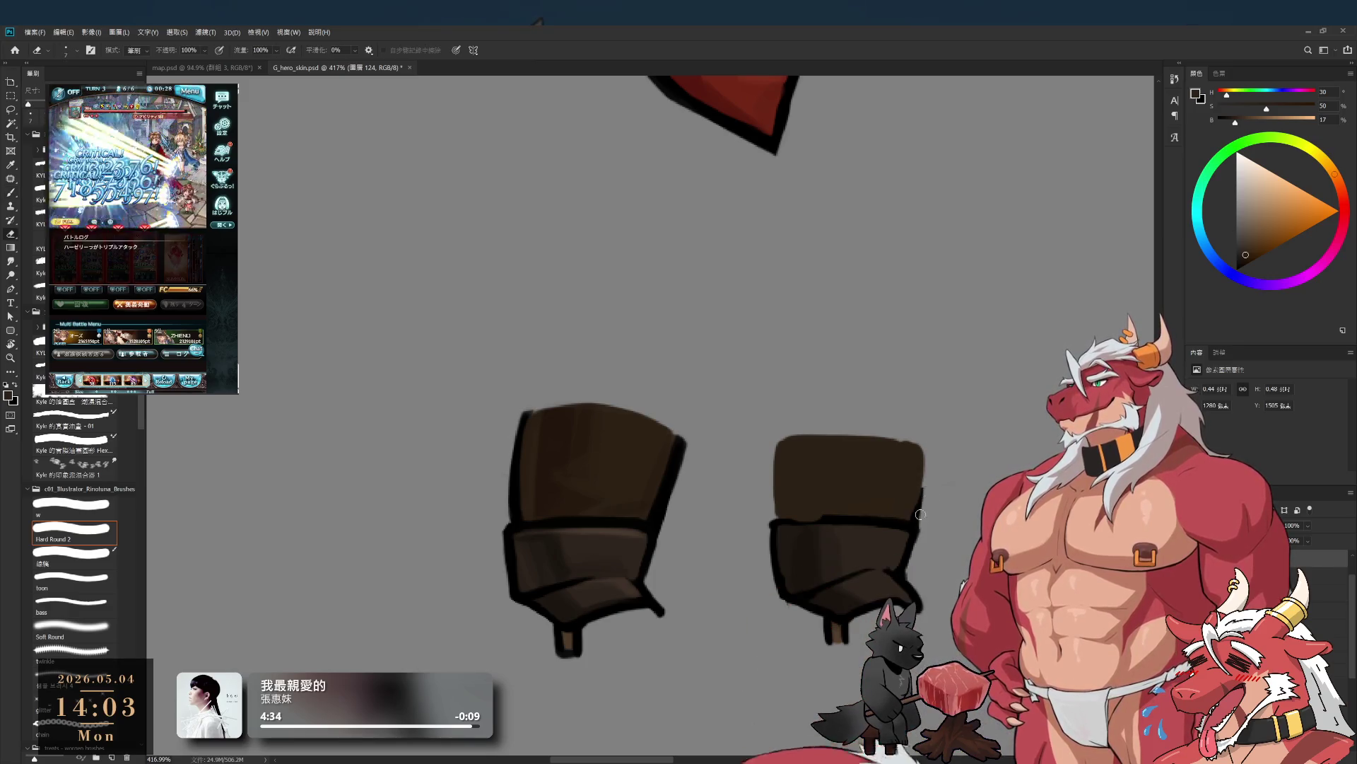
key("b")
left_click(896, 521, "alt")
mouse_move(927, 492)
left_mouse_down()
mouse_move(926, 446)
mouse_move(884, 481)
mouse_move(958, 474)
left_mouse_up()
key("z")
key("b")
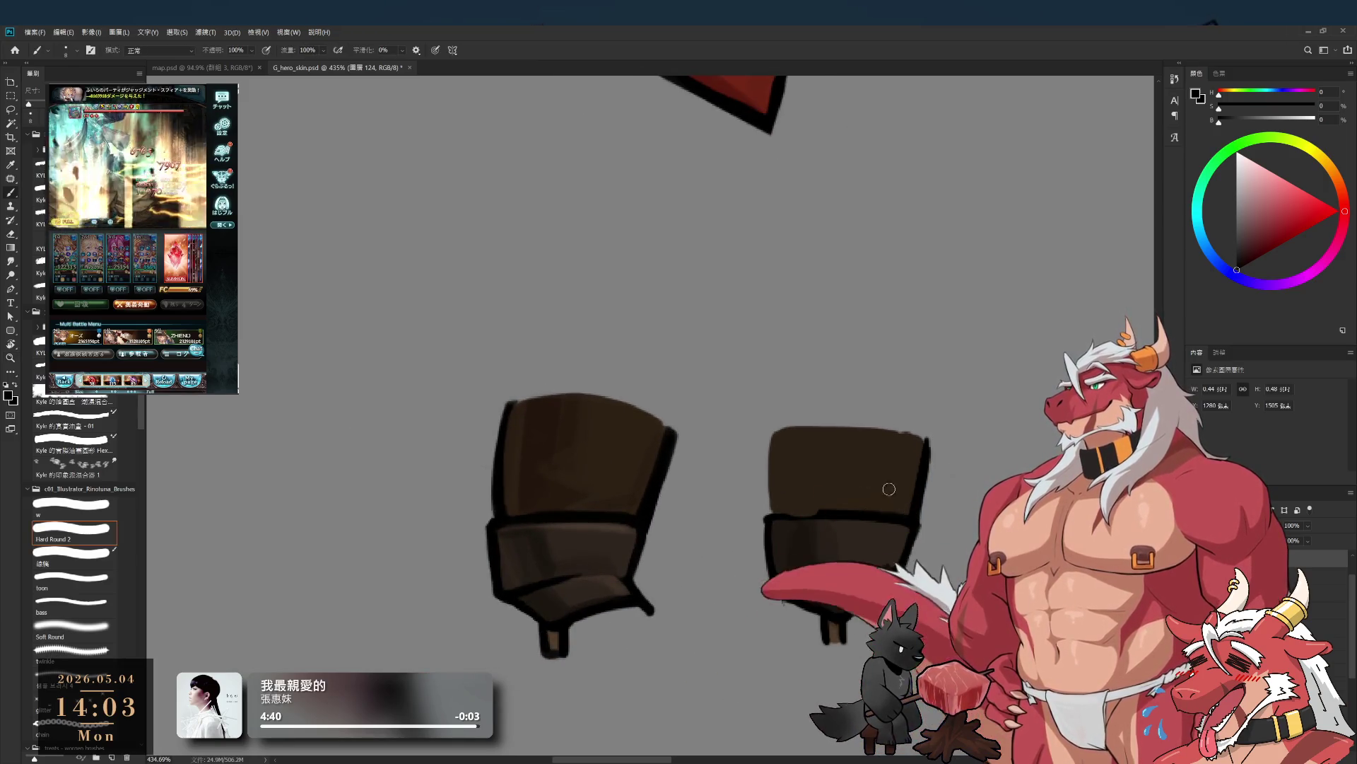
left_click_drag(768, 429, 771, 514)
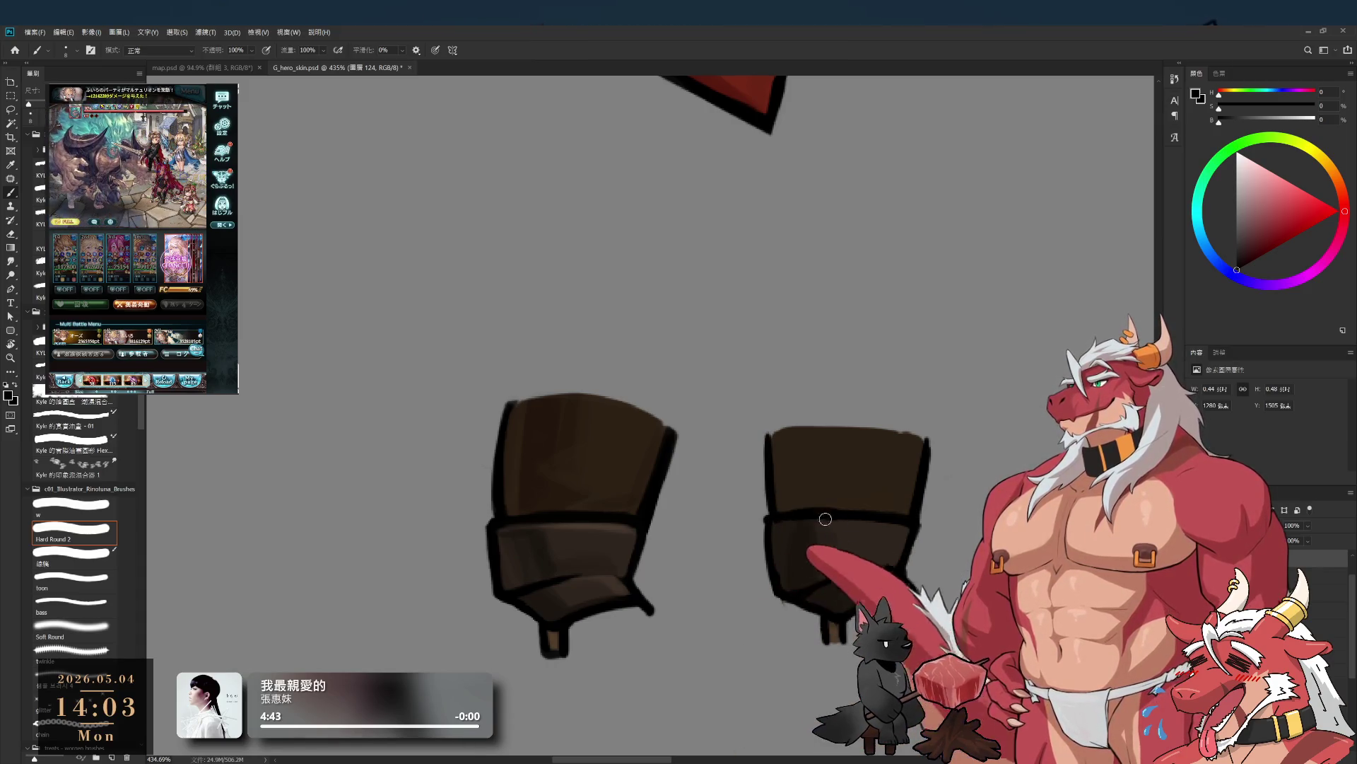
left_click_drag(781, 514, 840, 514)
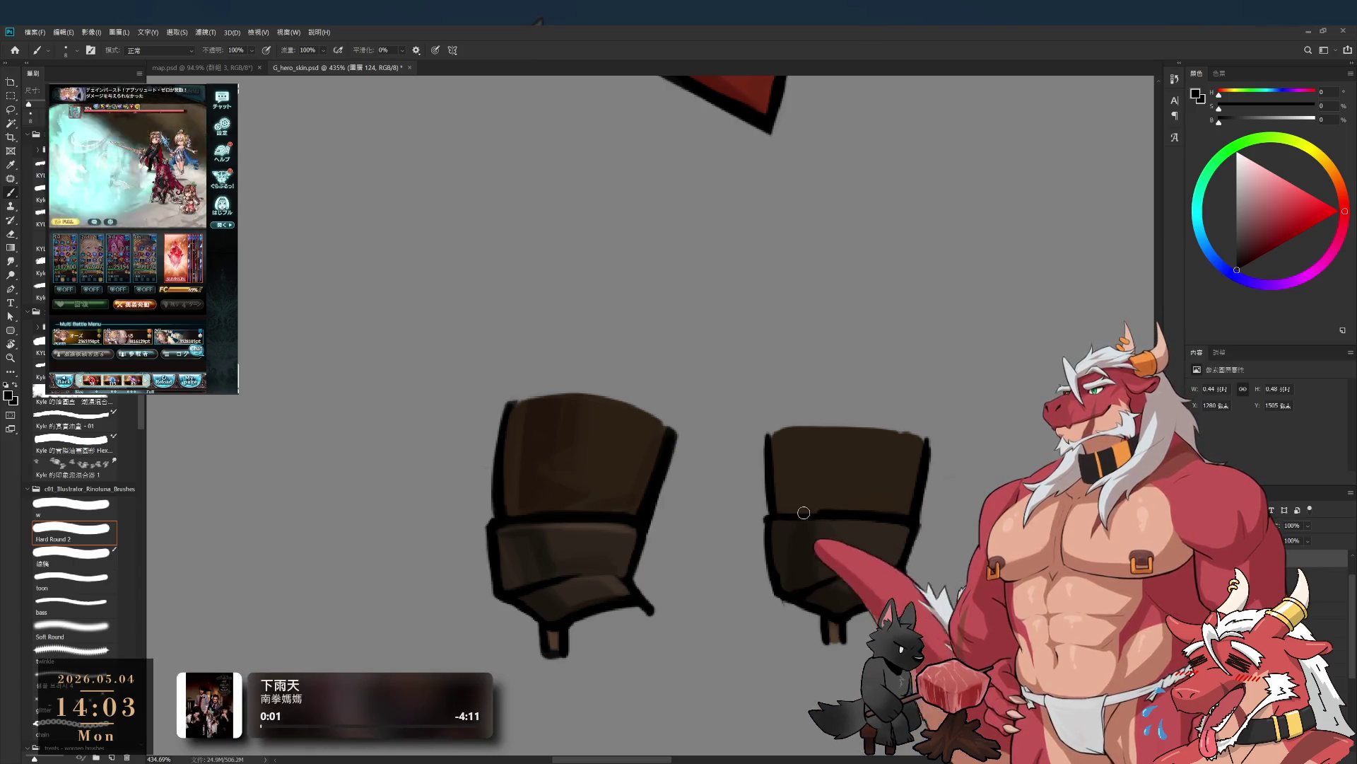
- Rotate the canvas view about 75 degrees, sample dark brown, then turn the view back upright
scroll(778, 523, "up", 5)
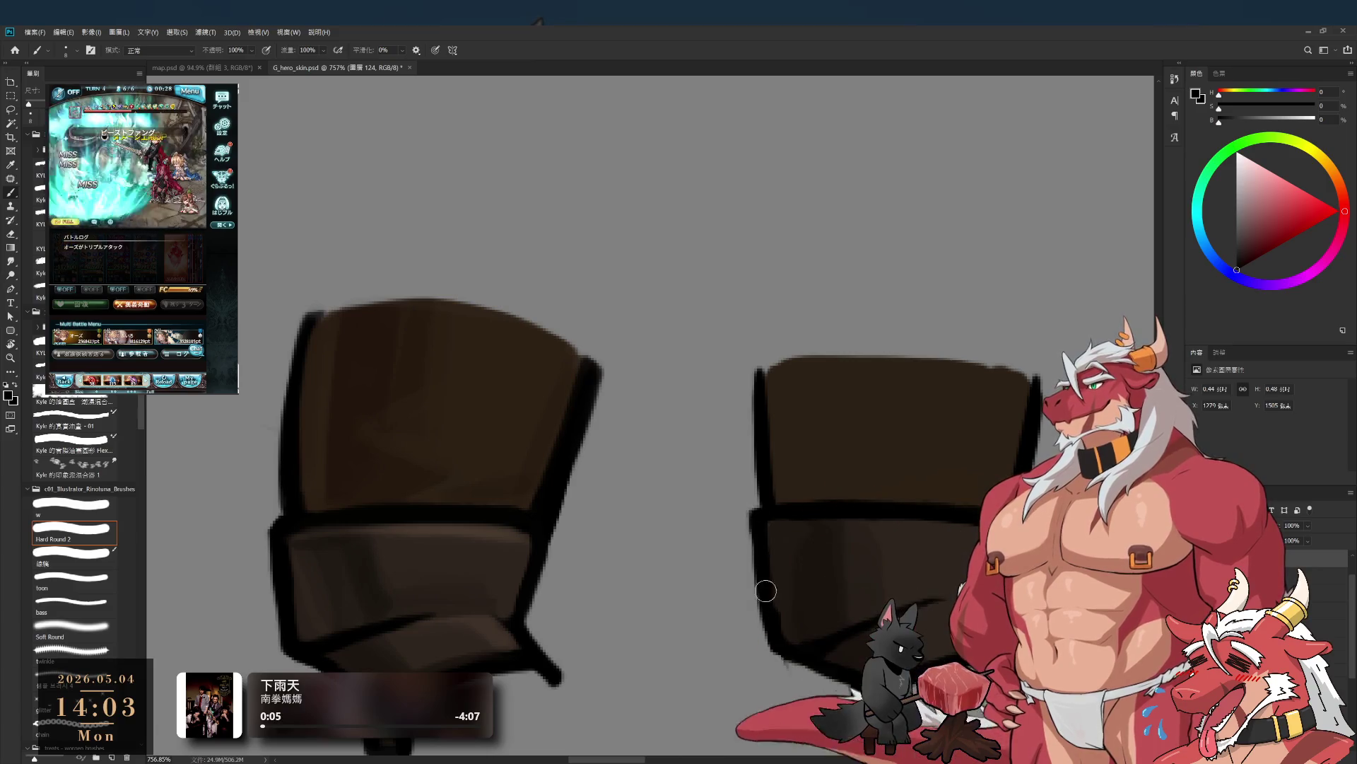
scroll(764, 571, "down", 2)
scroll(806, 518, "down", 3)
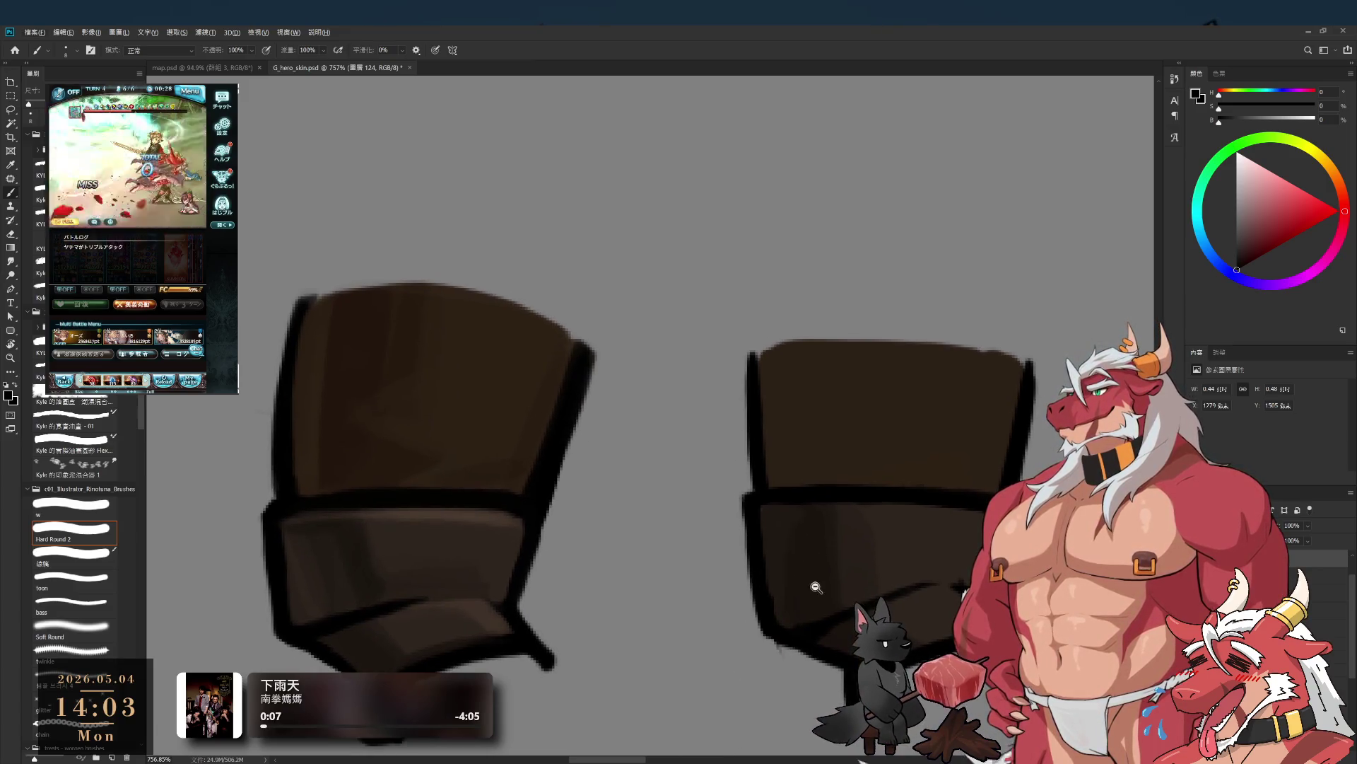
key("r")
left_click_drag(784, 554, 692, 727)
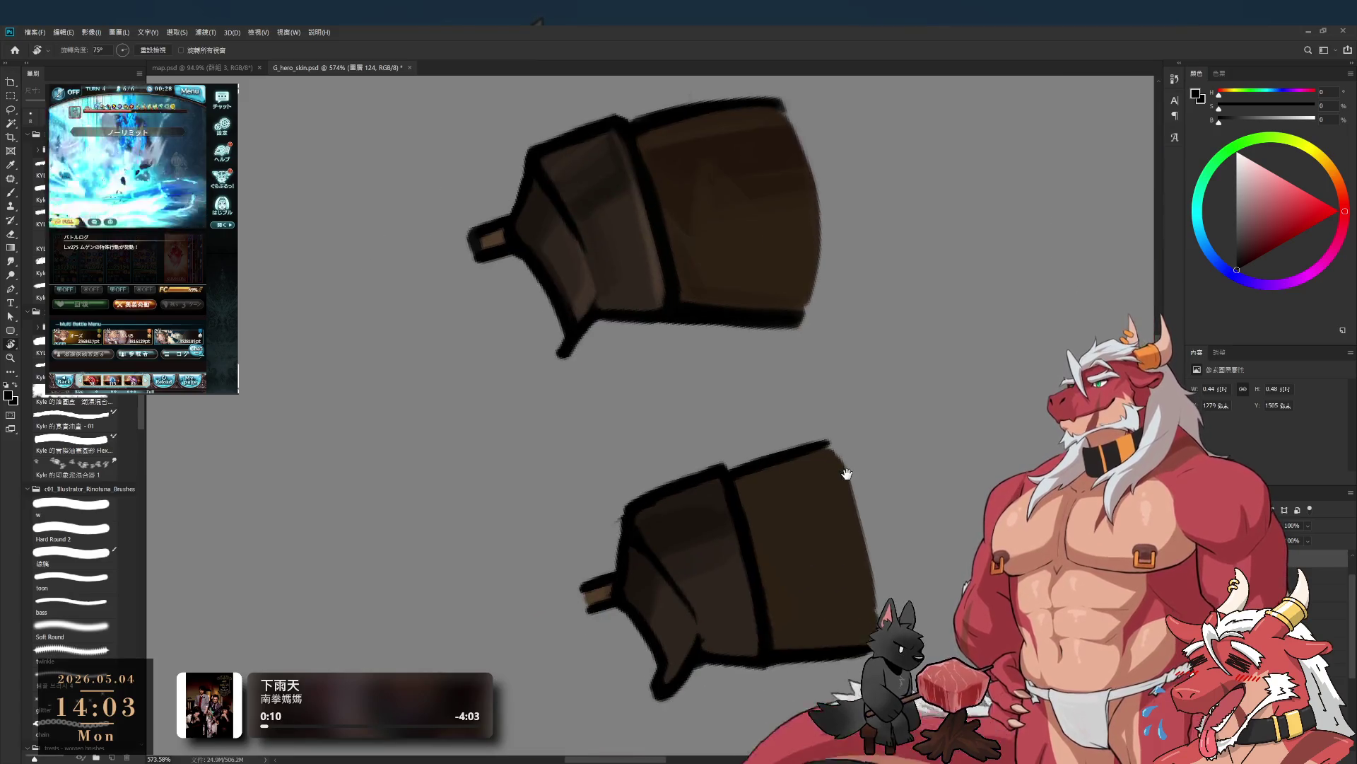
scroll(842, 469, "down", 3)
key("b")
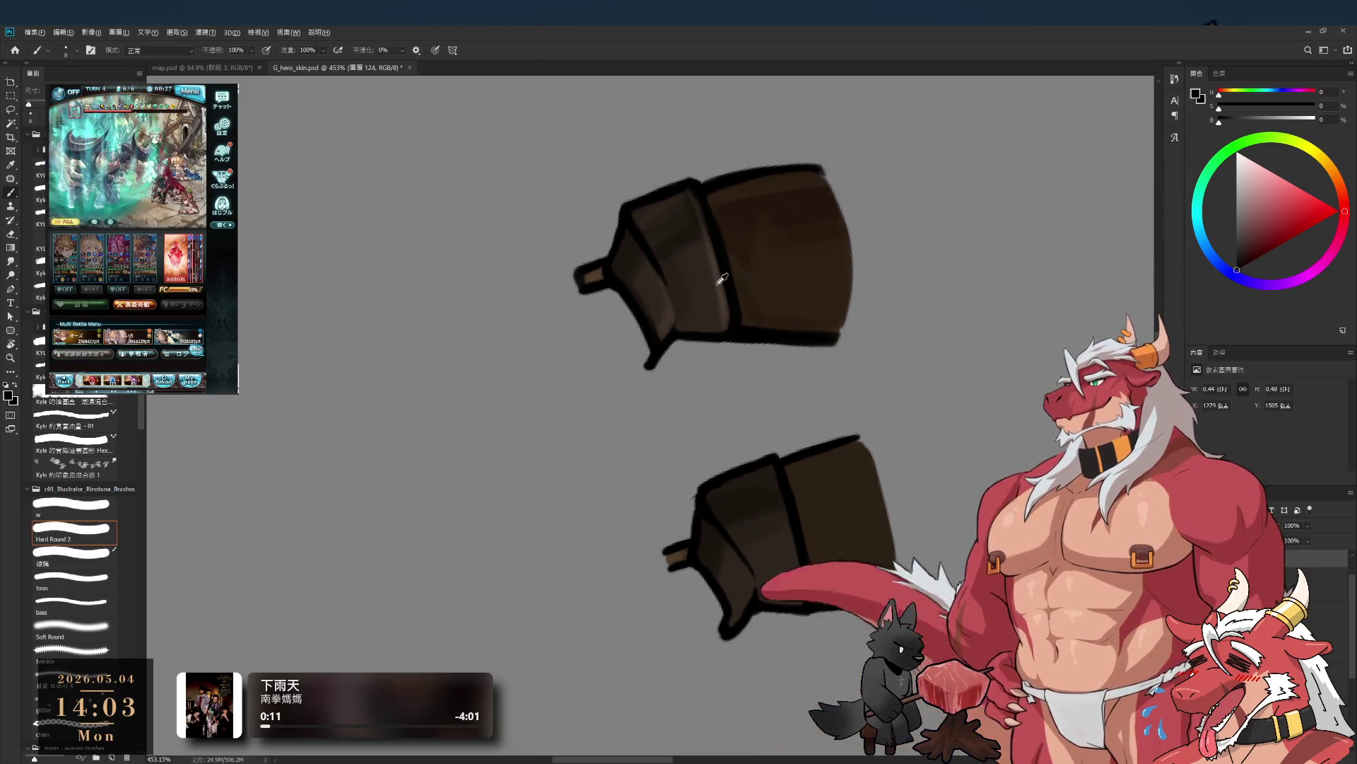
left_click(721, 280, "alt")
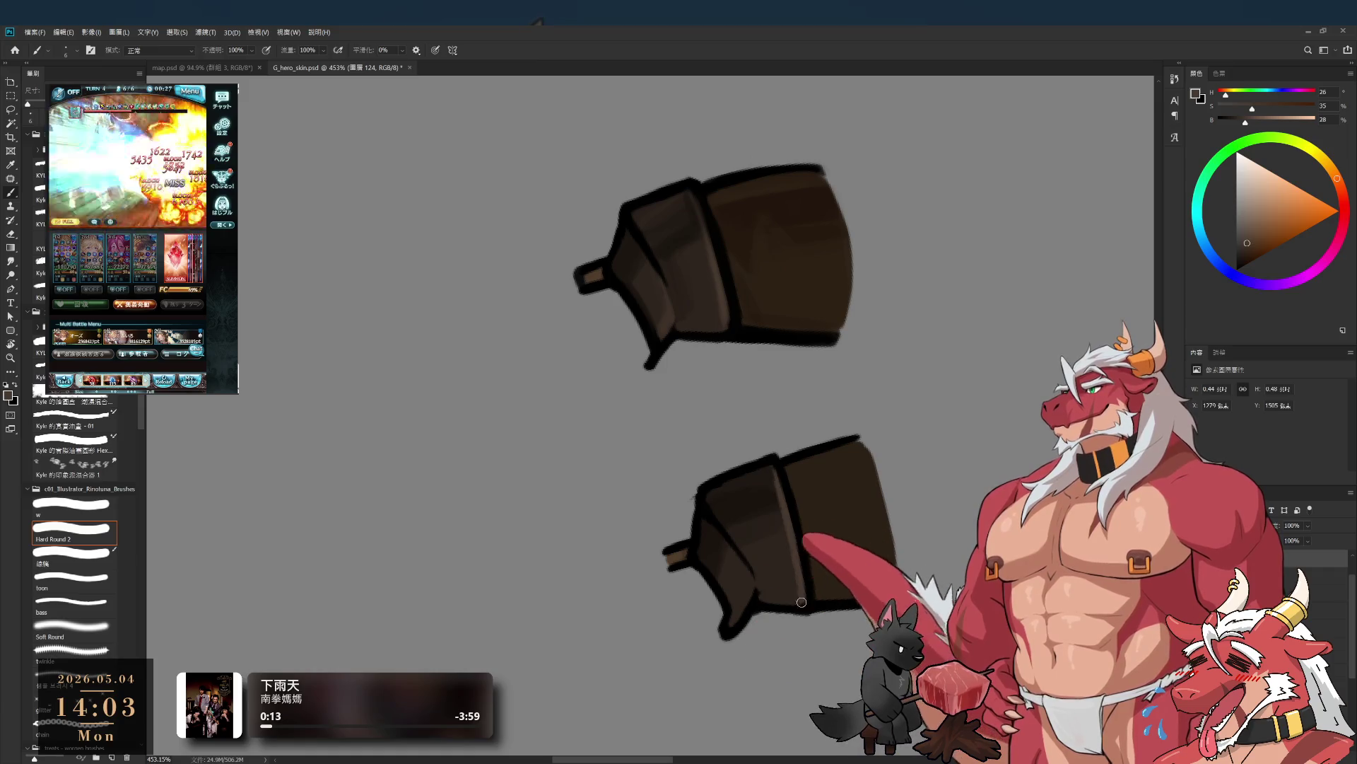
key("r")
left_click_drag(795, 561, 815, 536)
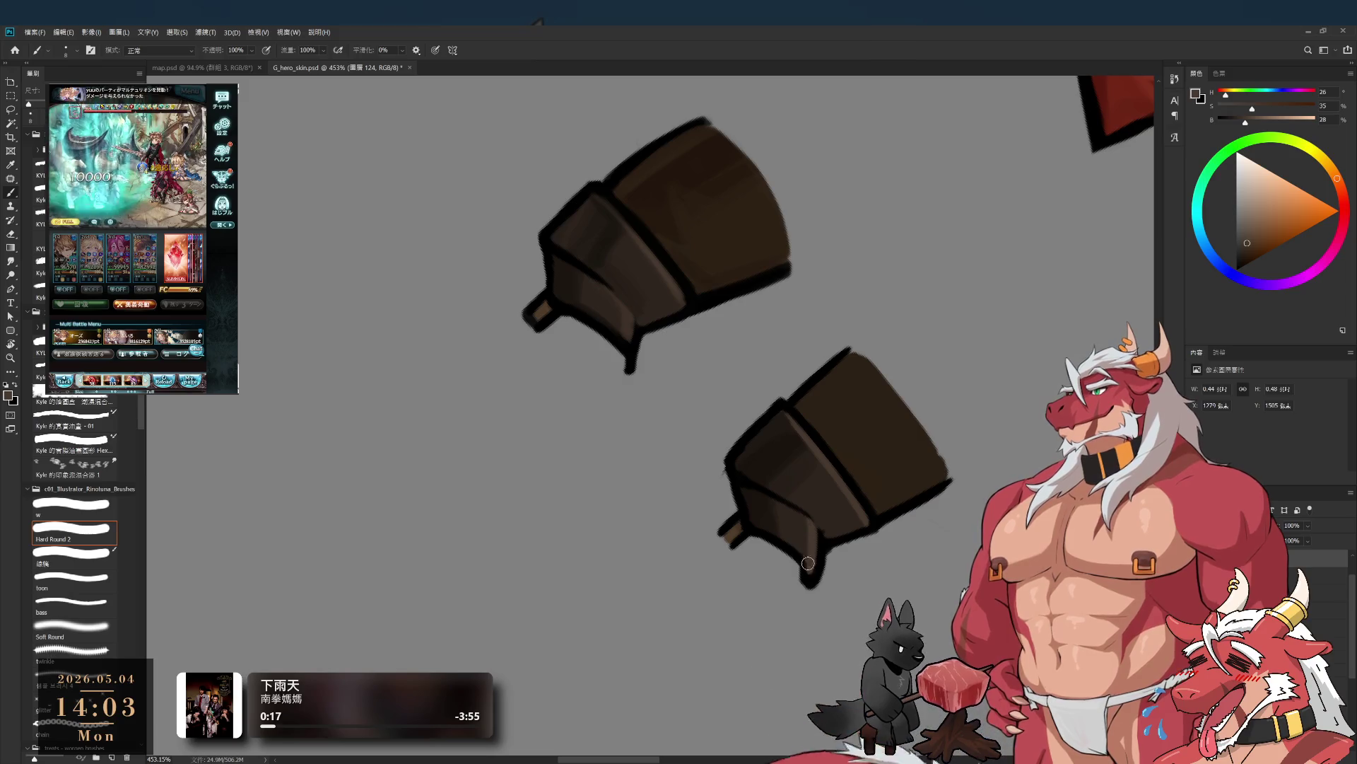
mouse_move(829, 540)
left_mouse_down()
mouse_move(812, 445)
mouse_move(825, 542)
left_mouse_up()
- Resample black and the right boot's darker brown, recentre the boots, and enlarge the brush slightly
left_click(830, 510, "alt")
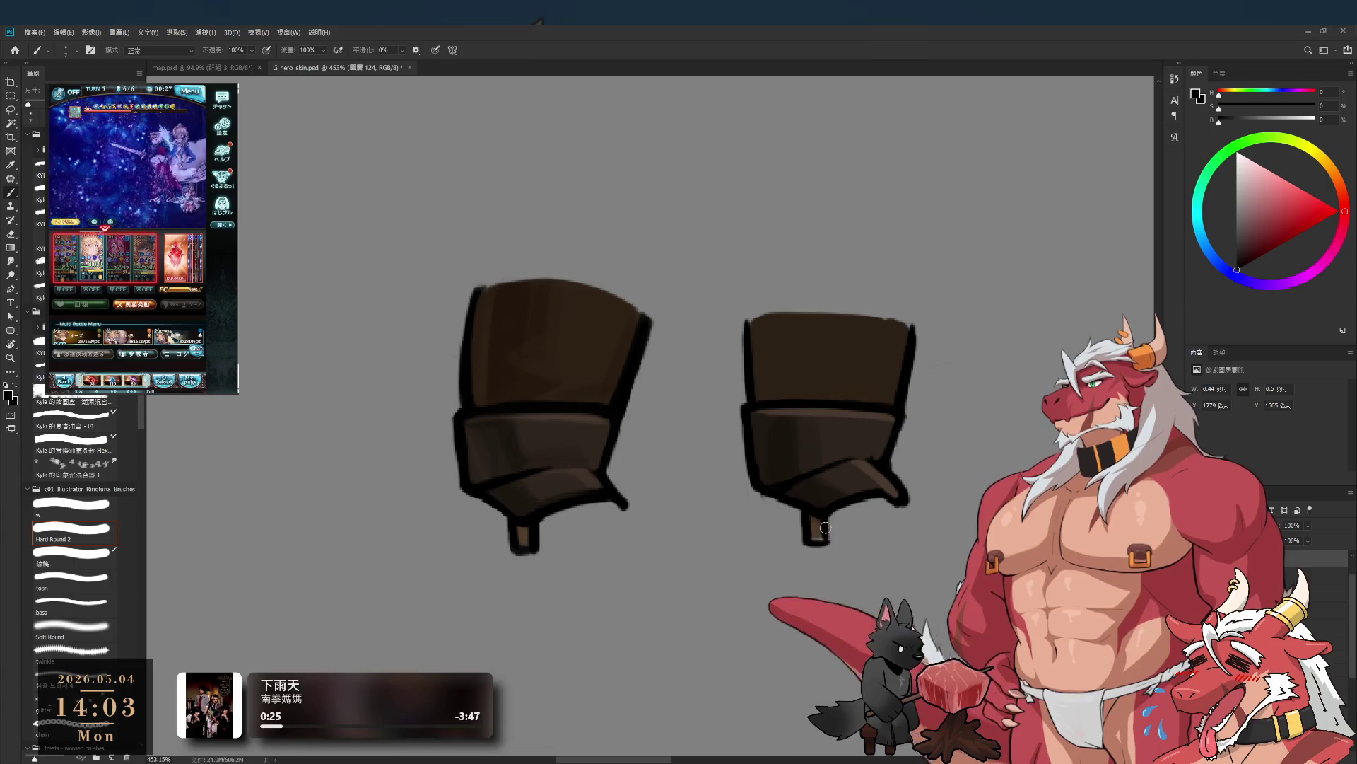
left_click(813, 531, "alt")
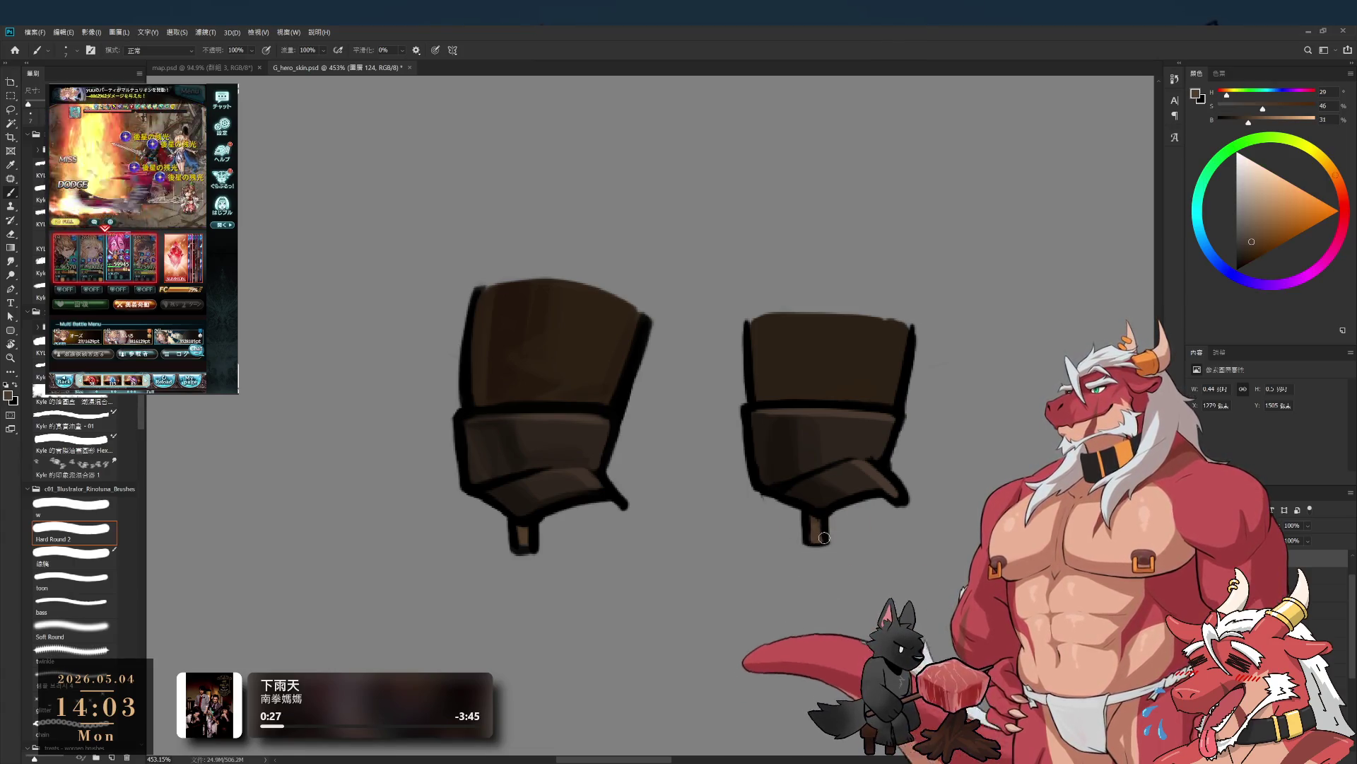
key("e")
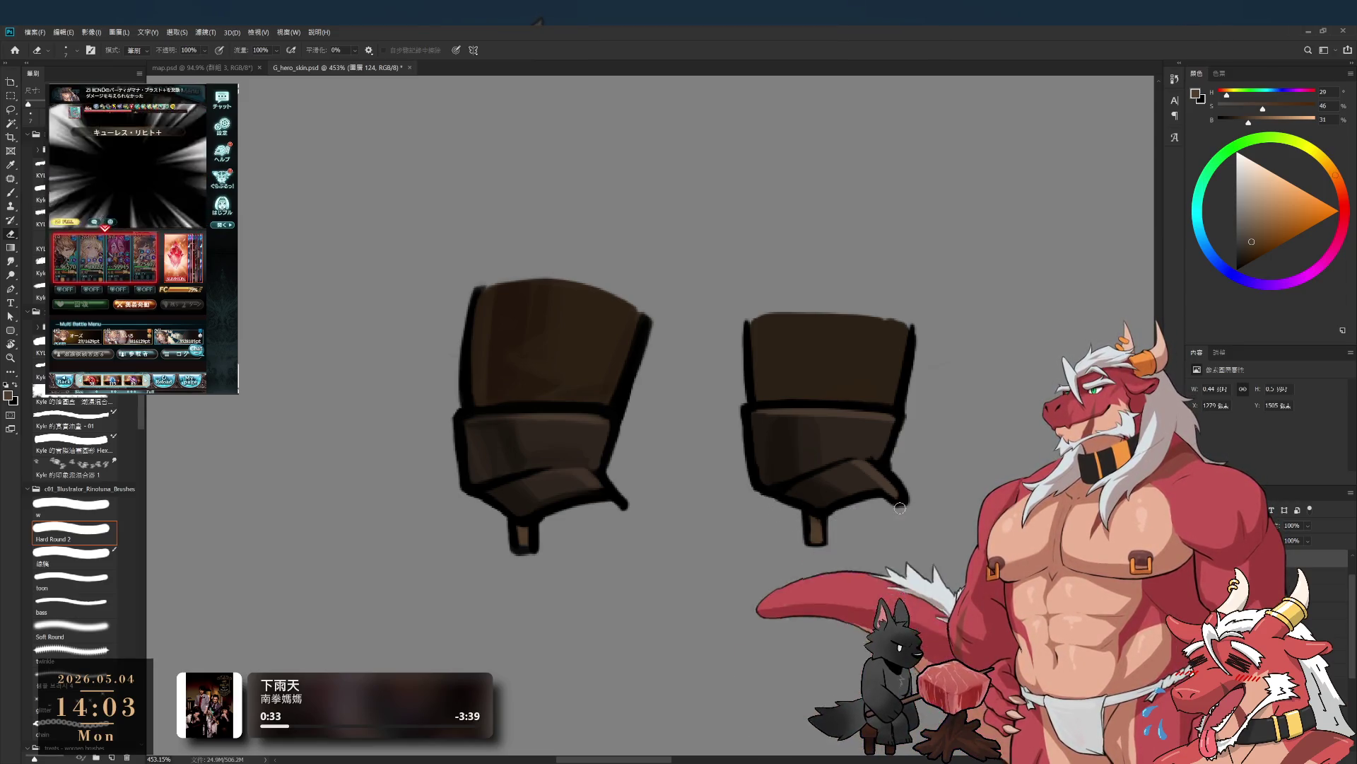
key("b")
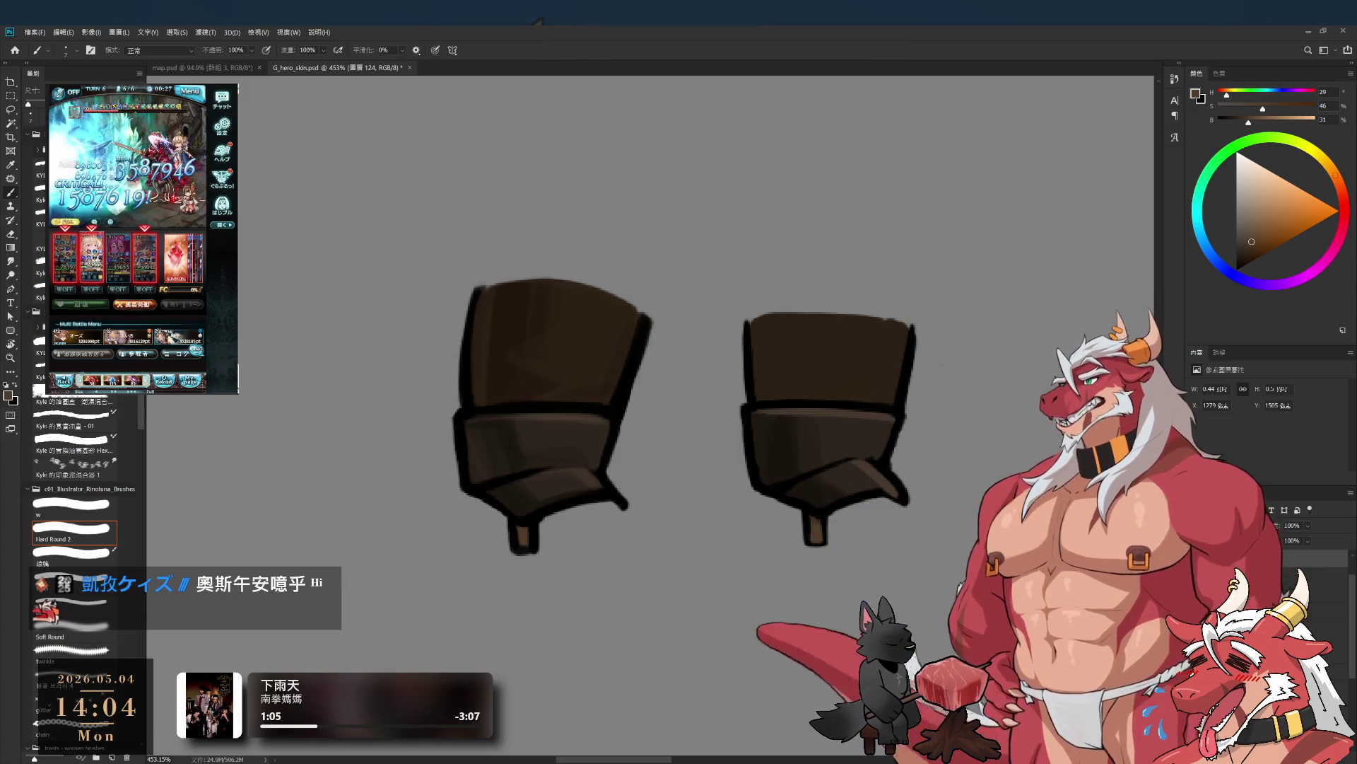
left_click_drag(637, 405, 693, 419)
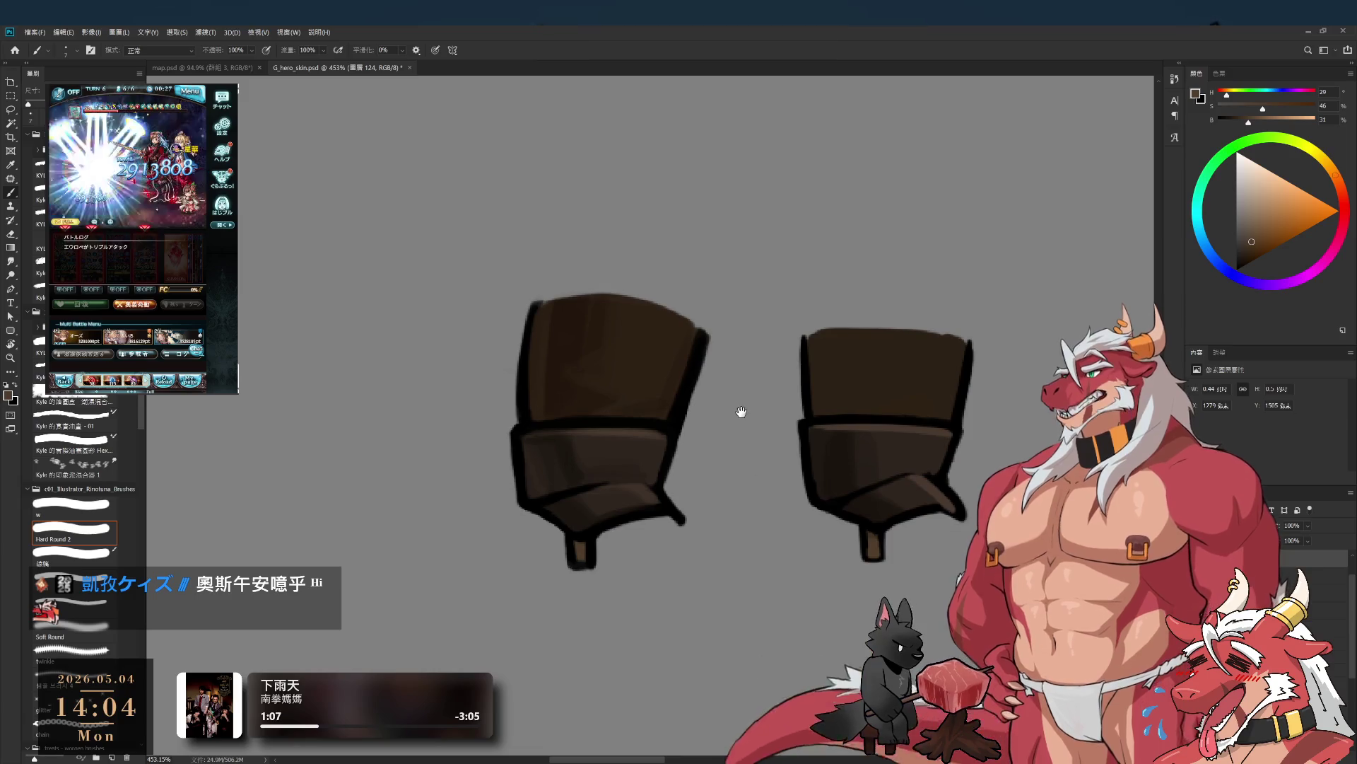
left_click_drag(836, 385, 828, 433)
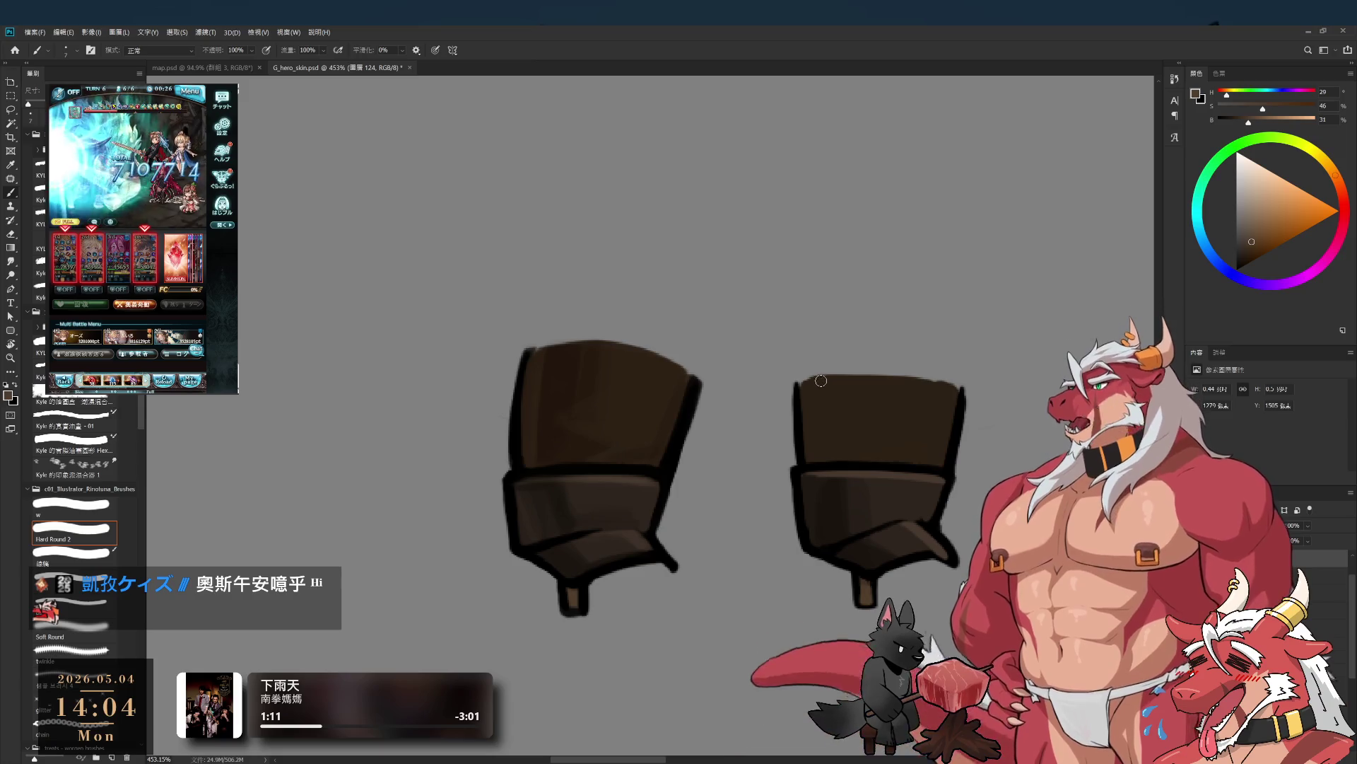
left_click(875, 414, "alt")
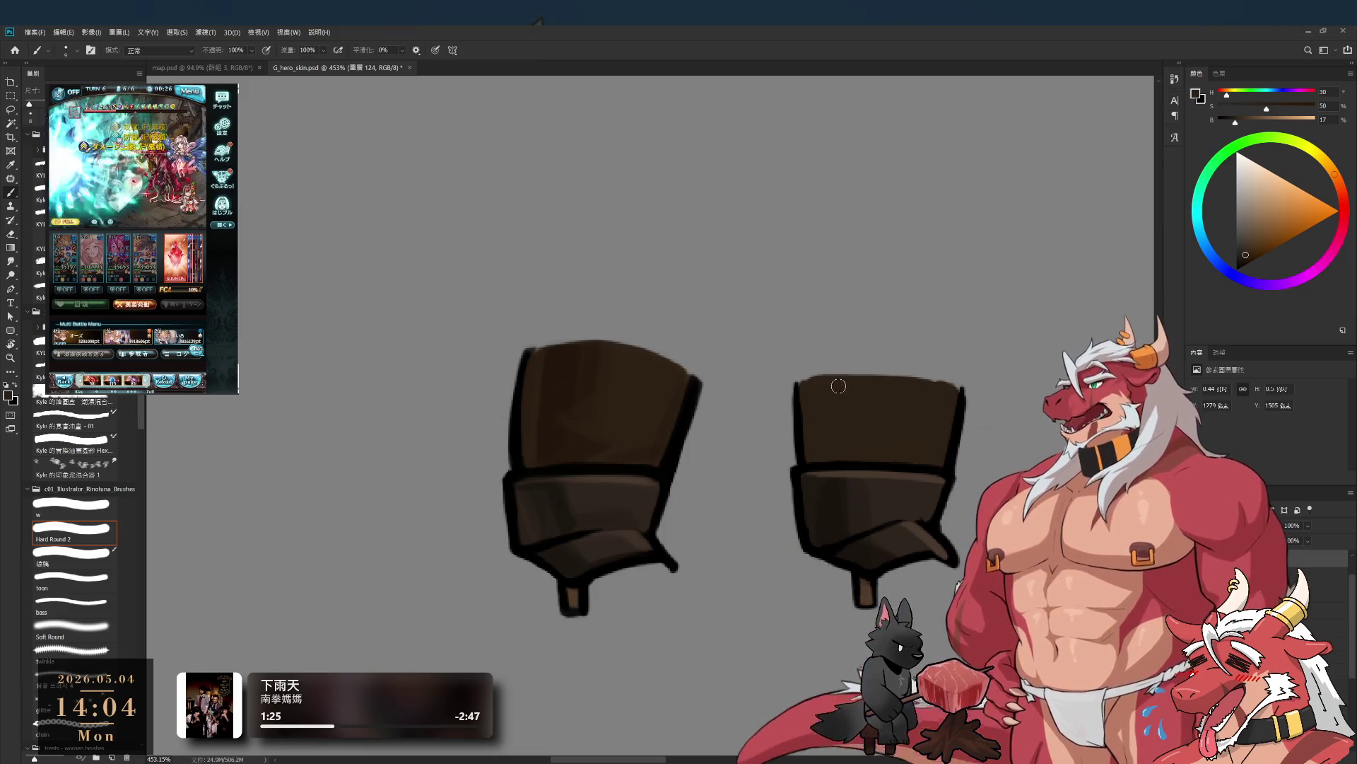
key("bracketright")
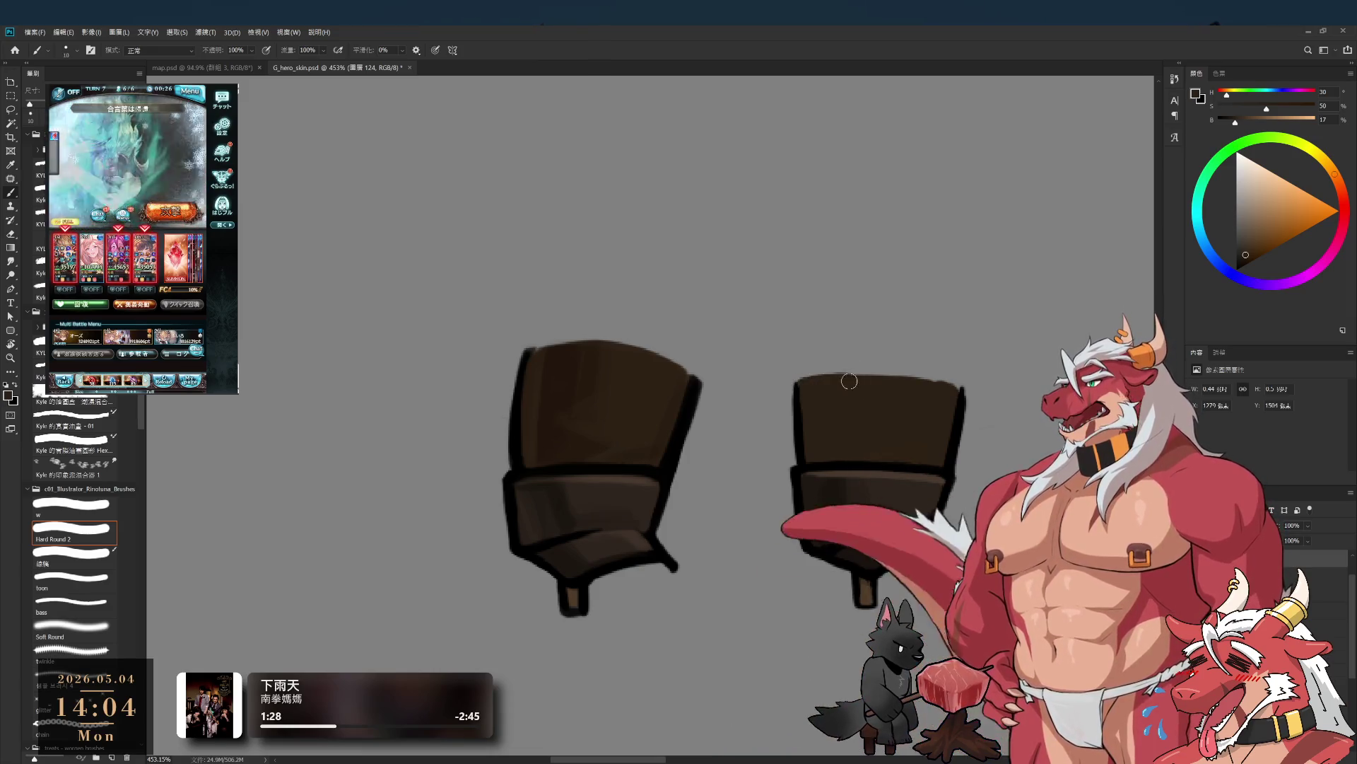
- Ink the right boot's left edge in black and raise its top edge in dark brown
key("bracketright")
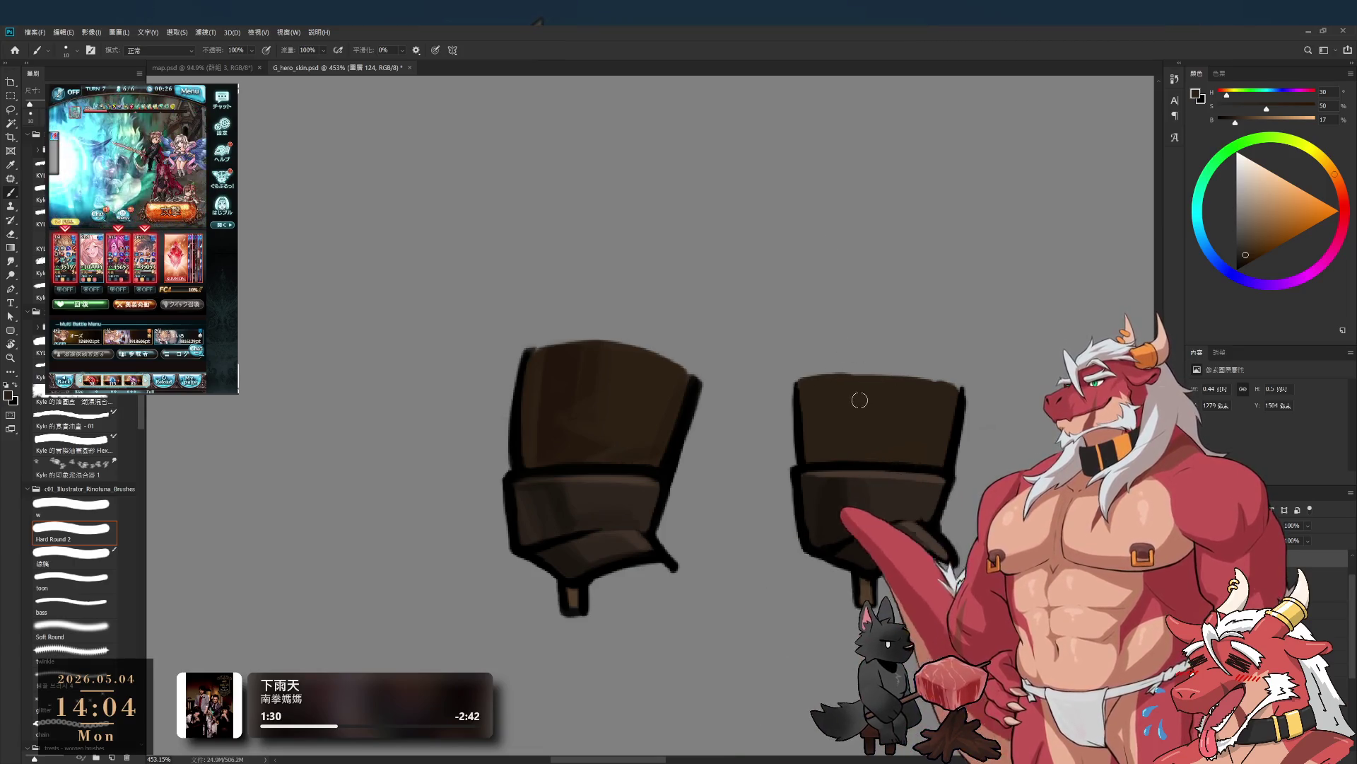
mouse_move(803, 375)
left_mouse_down()
mouse_move(923, 374)
mouse_move(947, 390)
left_mouse_up()
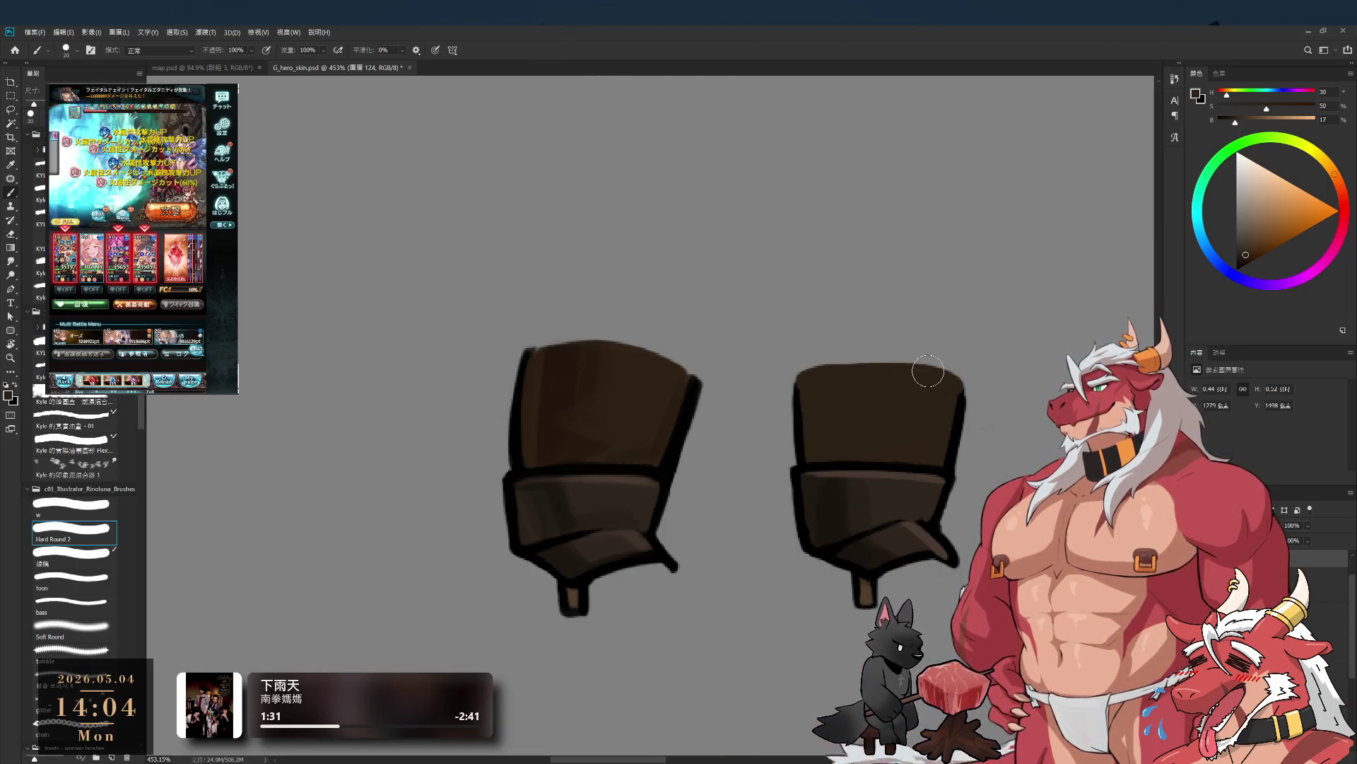
key("d")
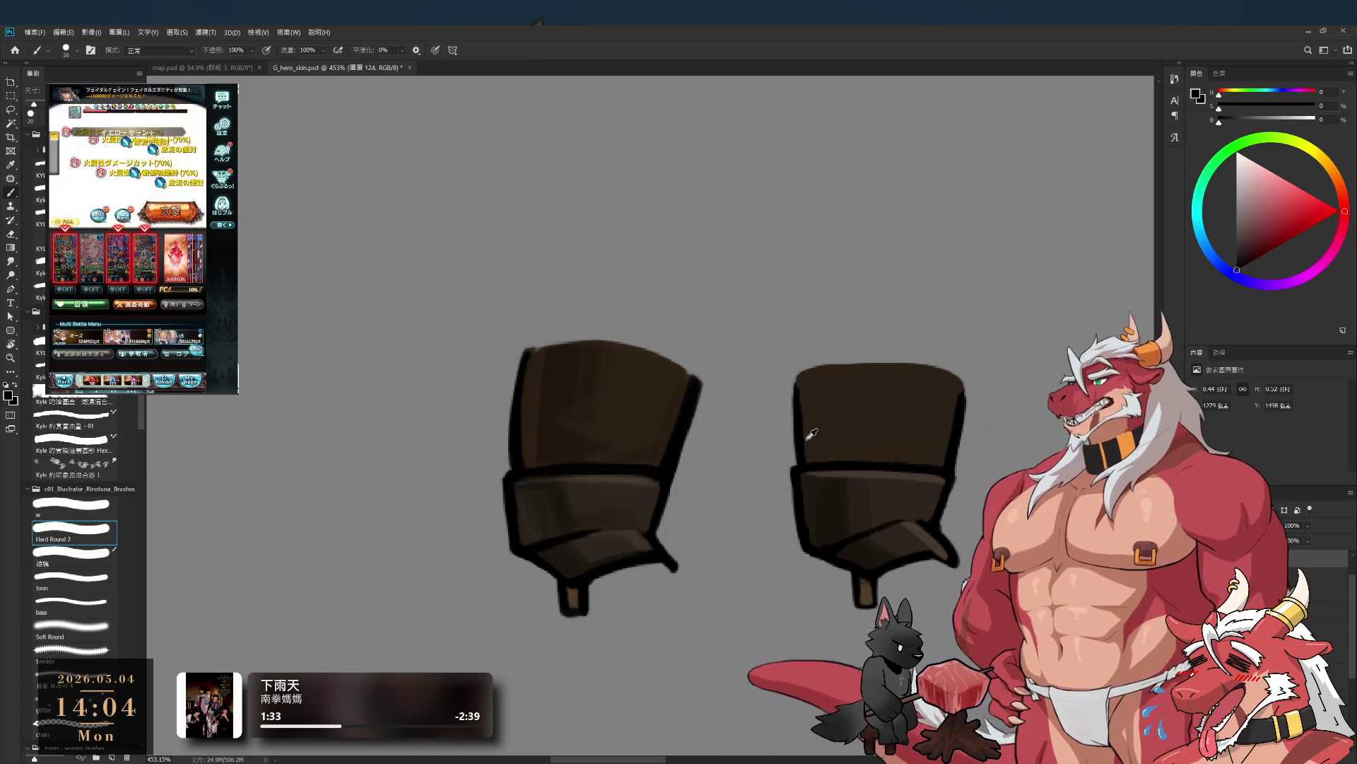
key("bracketleft")
key("bracketleft")
left_click_drag(797, 370, 797, 417)
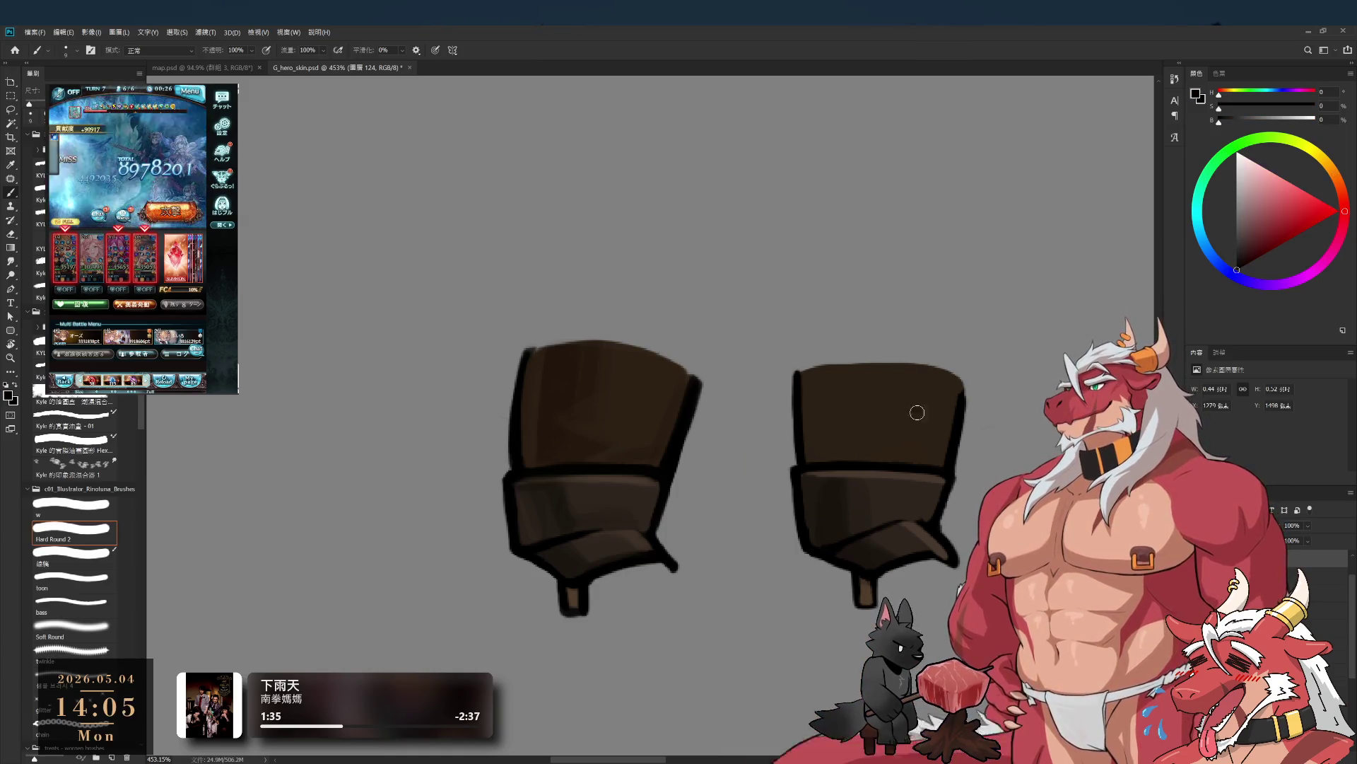
key("bracketright")
left_click(827, 389, "alt")
mouse_move(807, 374)
left_mouse_down()
mouse_move(877, 362)
mouse_move(829, 373)
left_mouse_up()
key("ctrl+z")
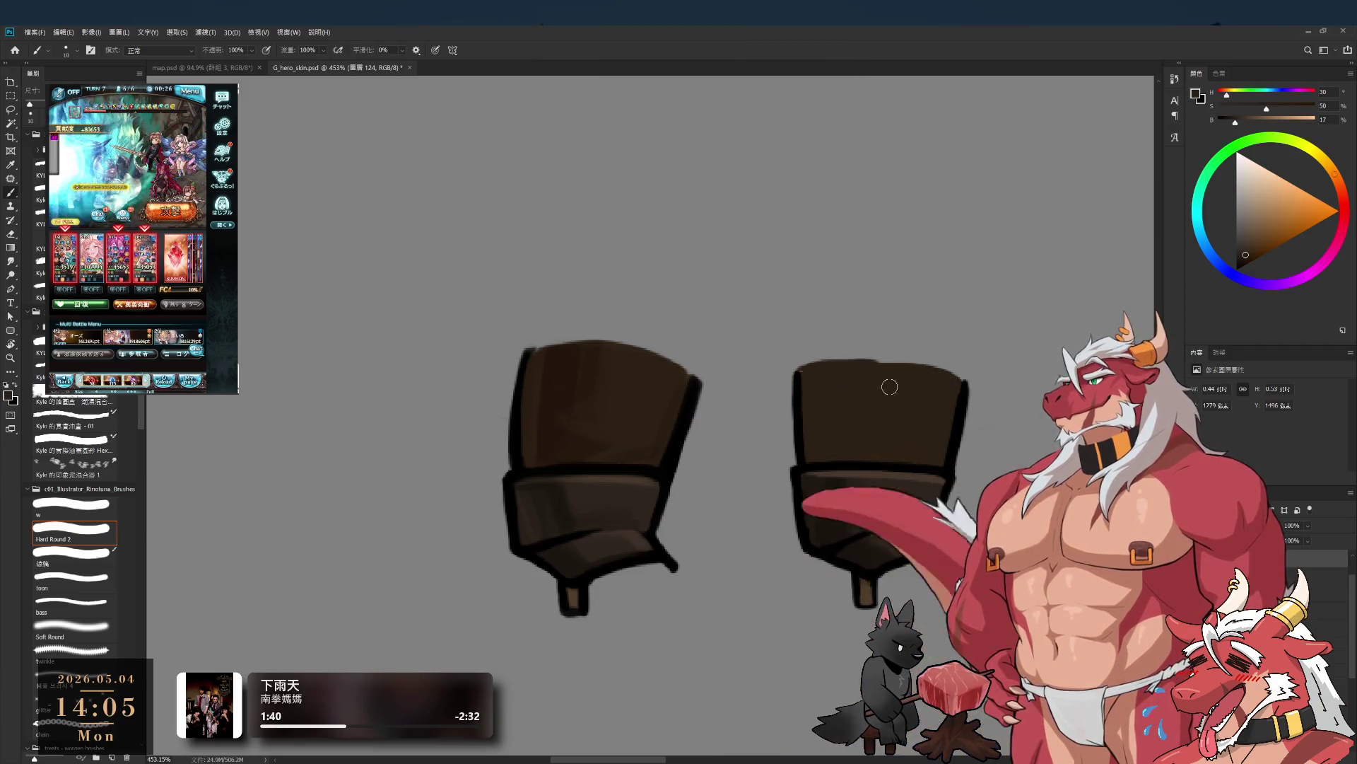
left_click_drag(844, 368, 915, 368)
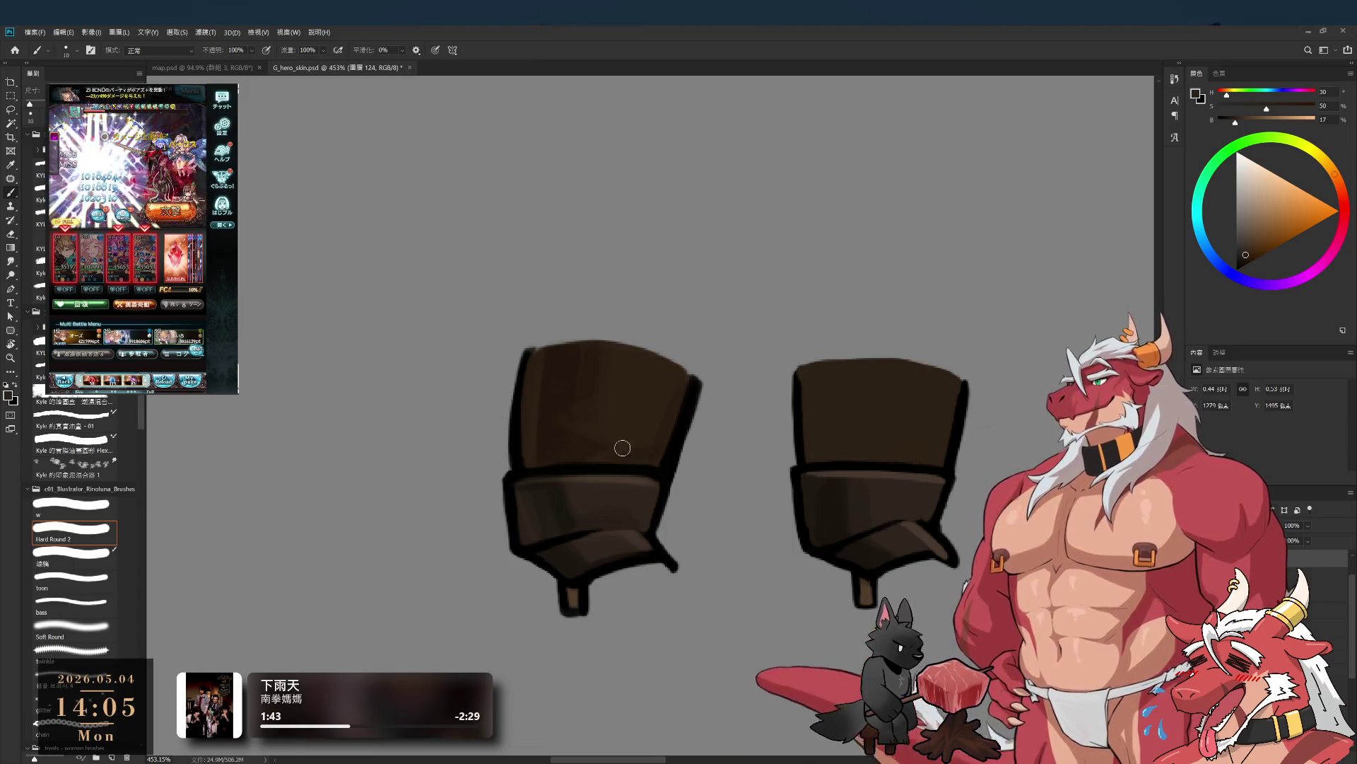
- Sample the left boot's deeper brown and shade the right boot's upper part with a size 30 brush
left_click(562, 382, "alt")
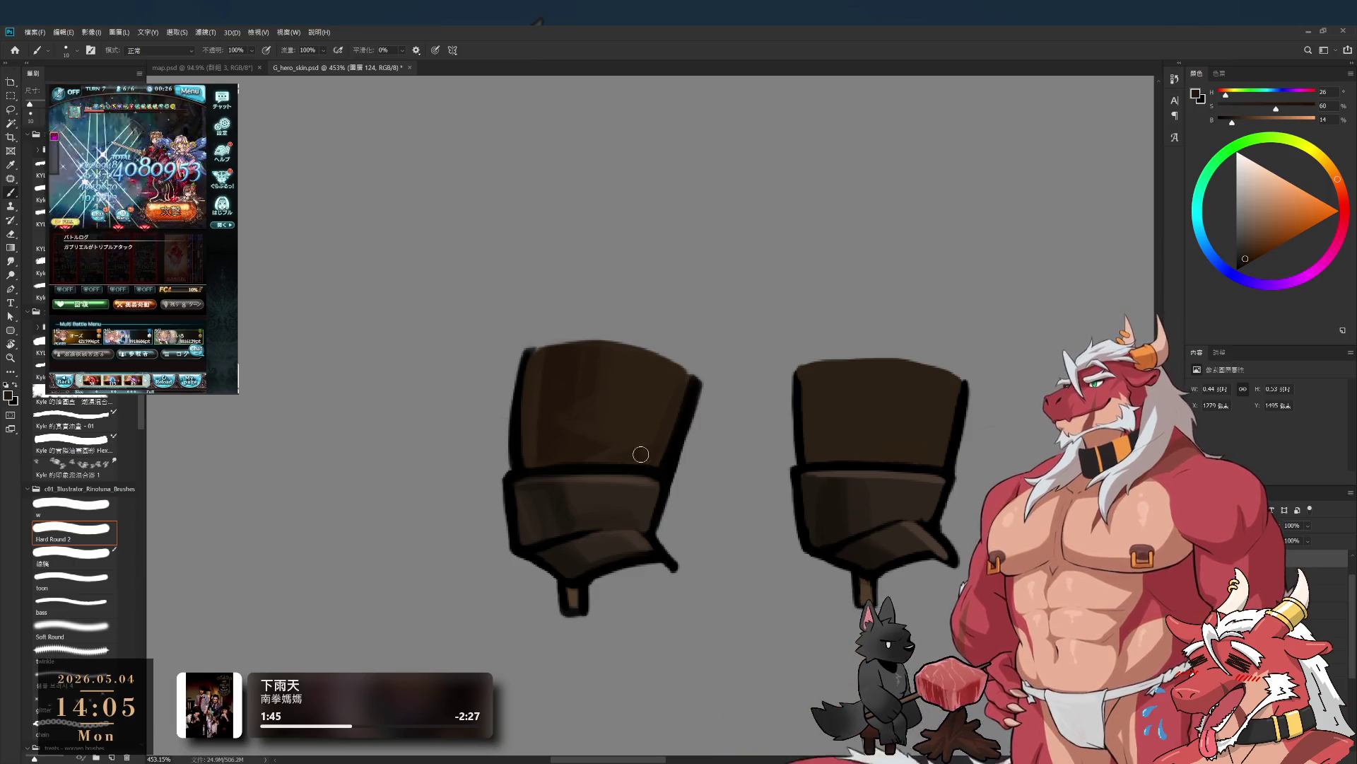
left_click(545, 424, "alt")
key("bracketright")
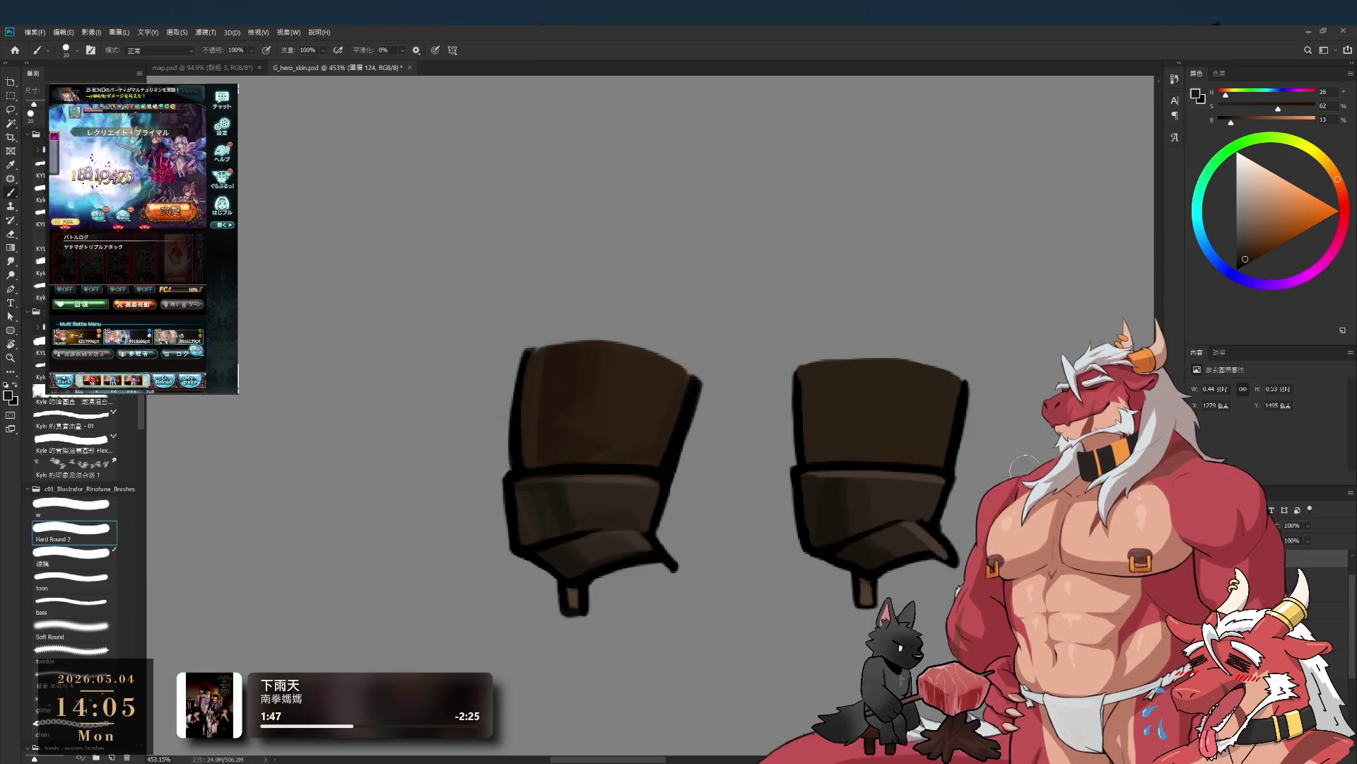
key("bracketright")
left_click_drag(847, 382, 846, 446)
key("bracketleft")
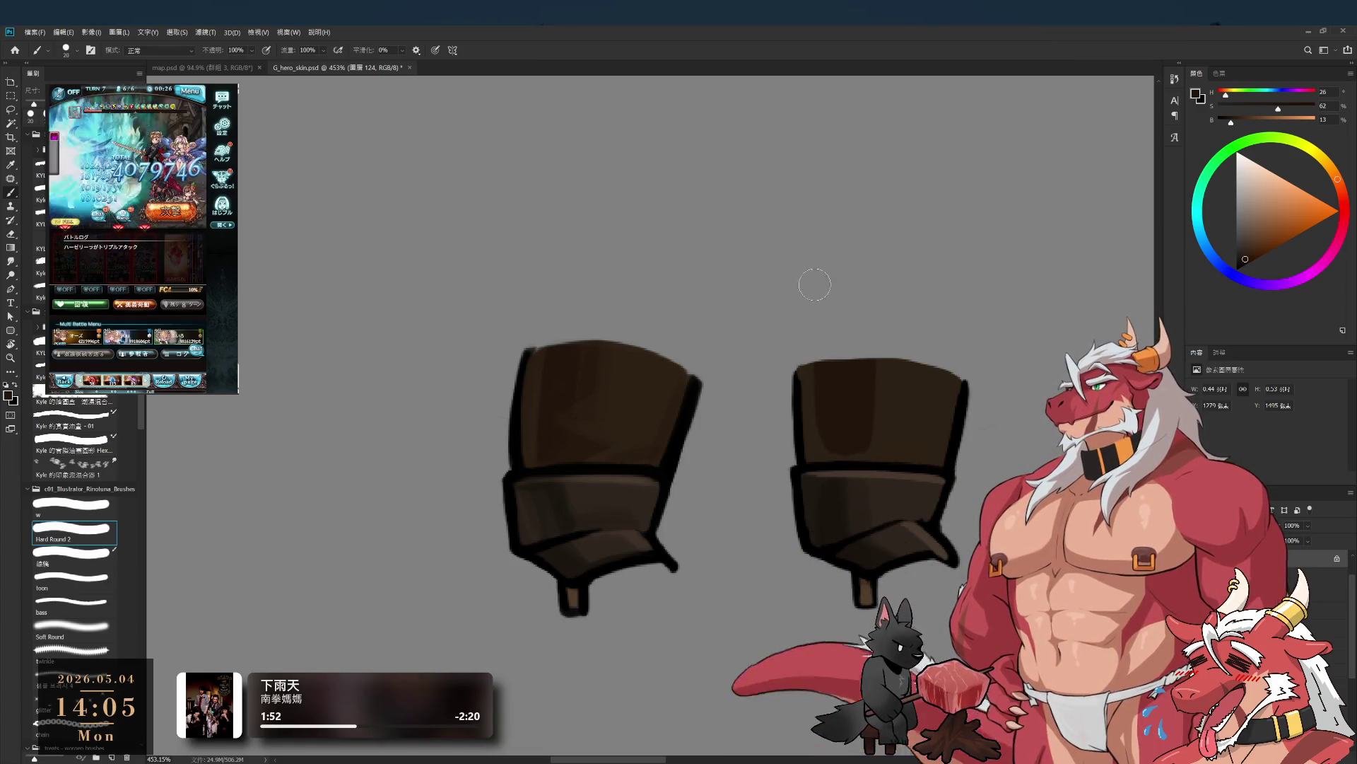
key("bracketleft")
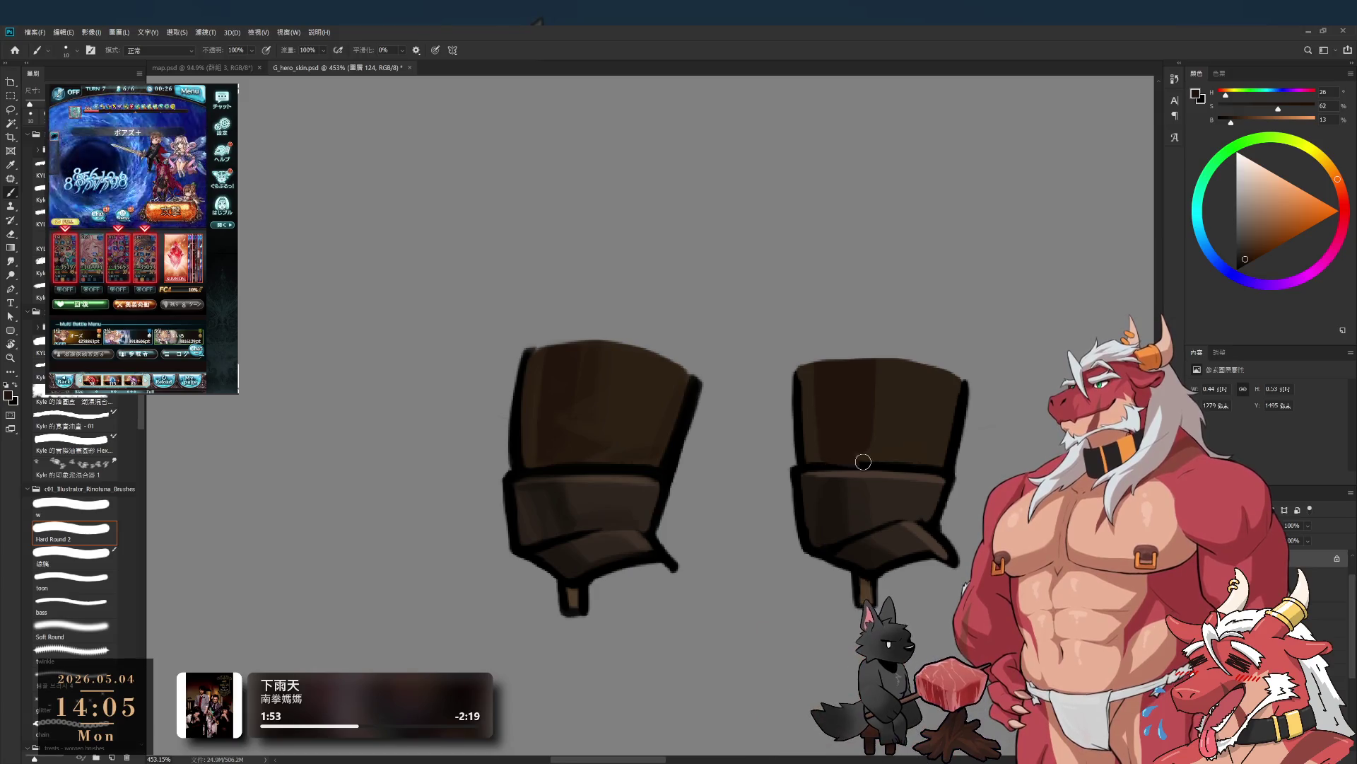
- Paint a thin black stroke along the right boot's seam line, then resample dark brown
left_click(801, 466, "alt")
left_click_drag(806, 471, 889, 471)
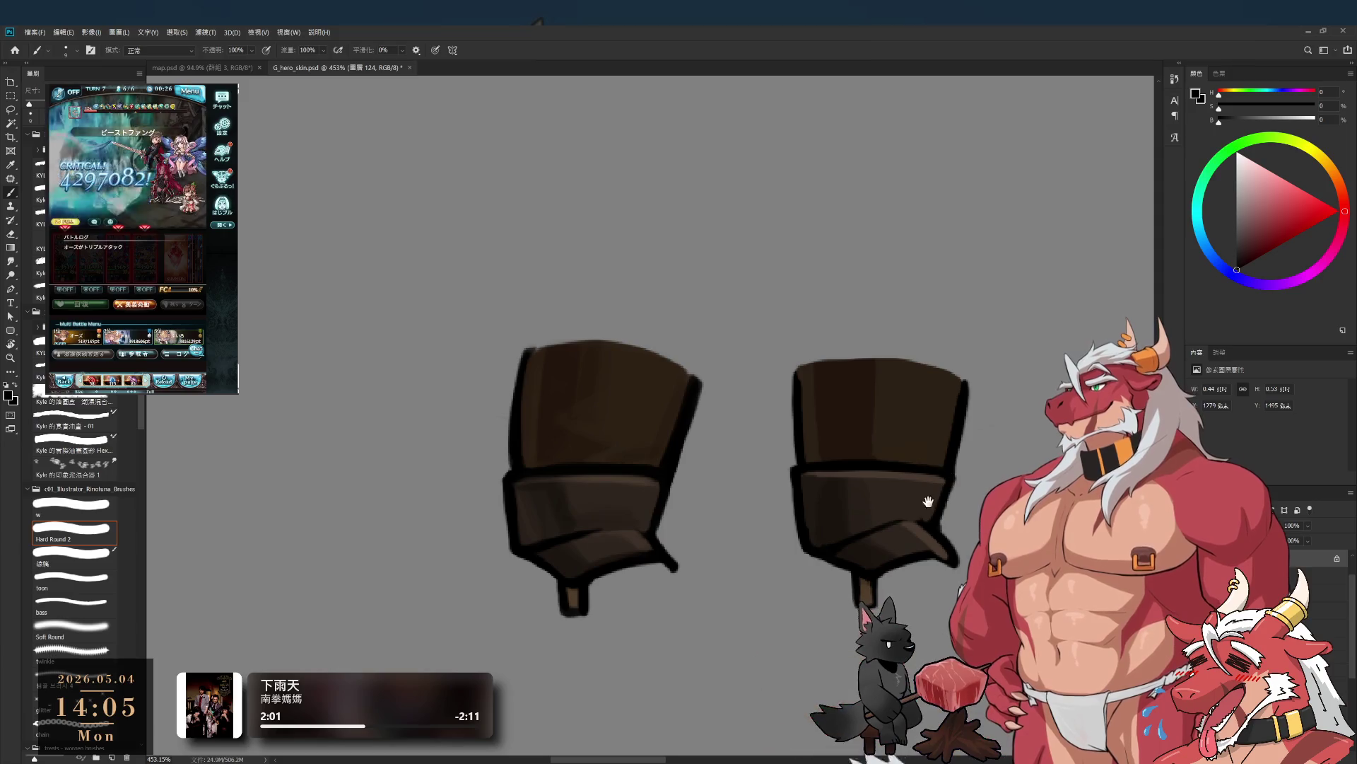
scroll(919, 464, "down", 1)
left_click(912, 468, "alt")
key("bracketleft")
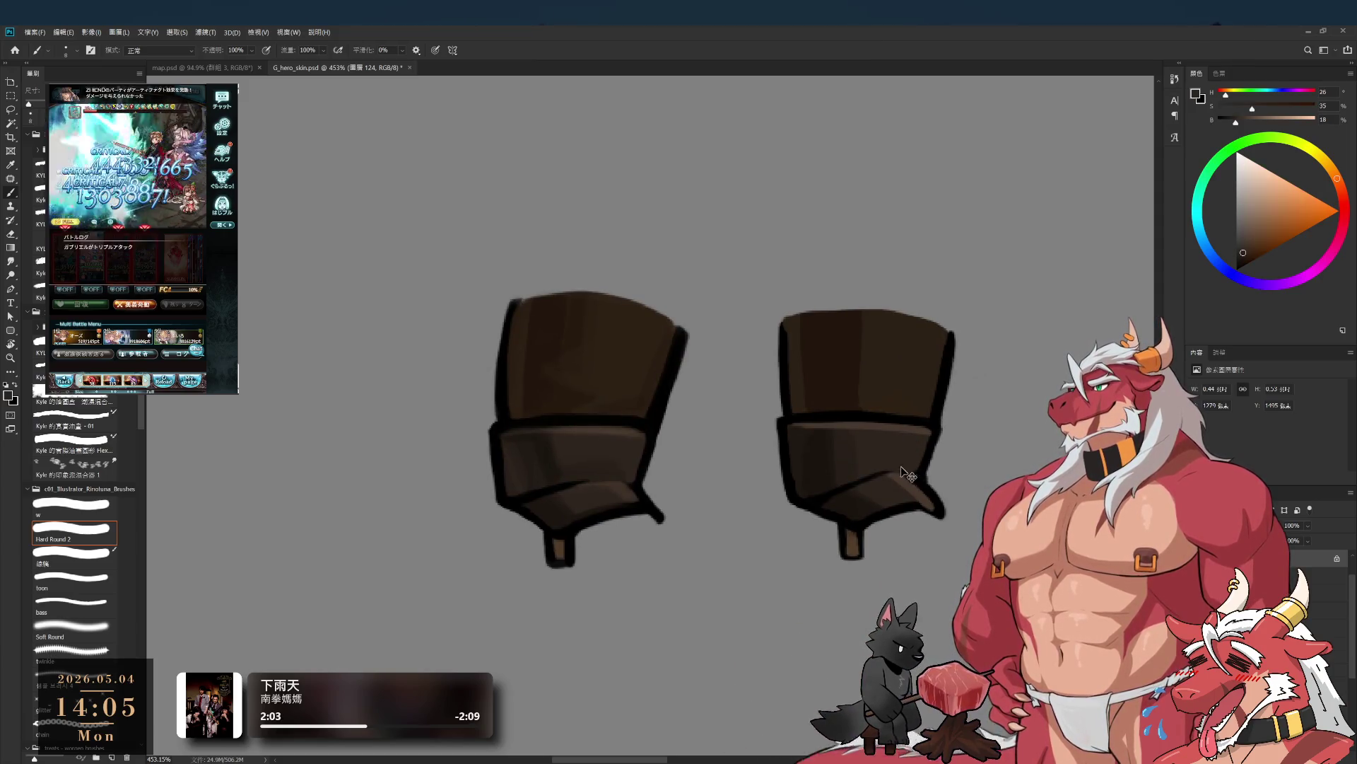
scroll(940, 456, "down", 3)
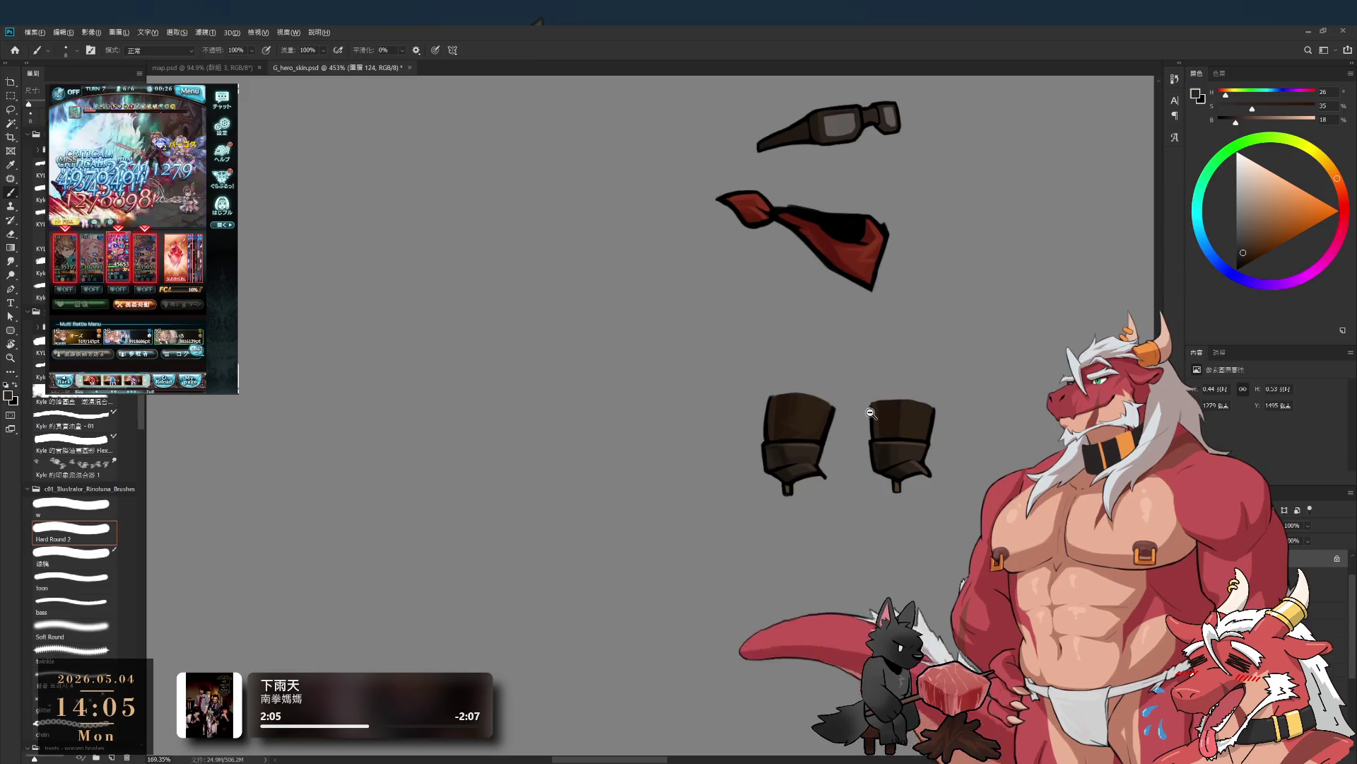
- Zoom onto the left boot and paint sampled brown up its heel
scroll(893, 455, "up", 3)
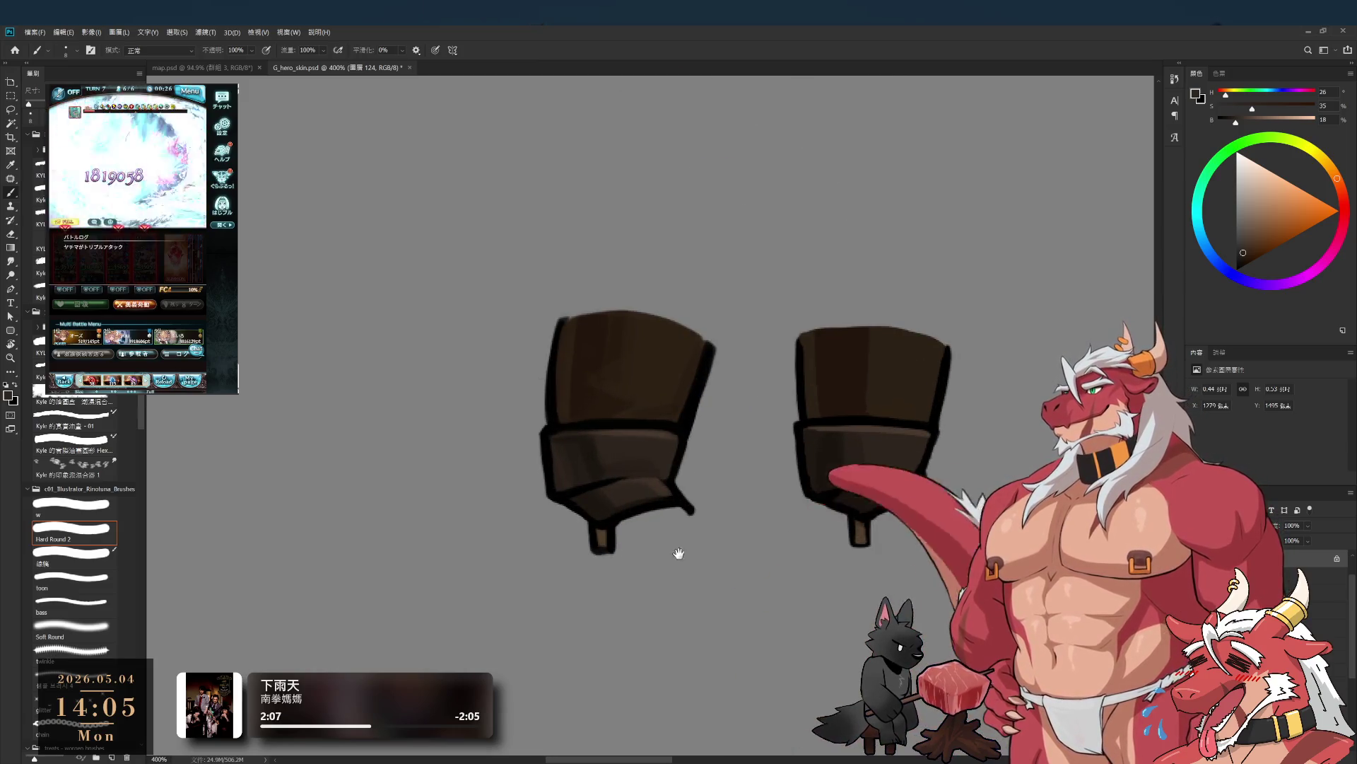
left_click_drag(666, 555, 779, 530)
scroll(779, 530, "up", 3)
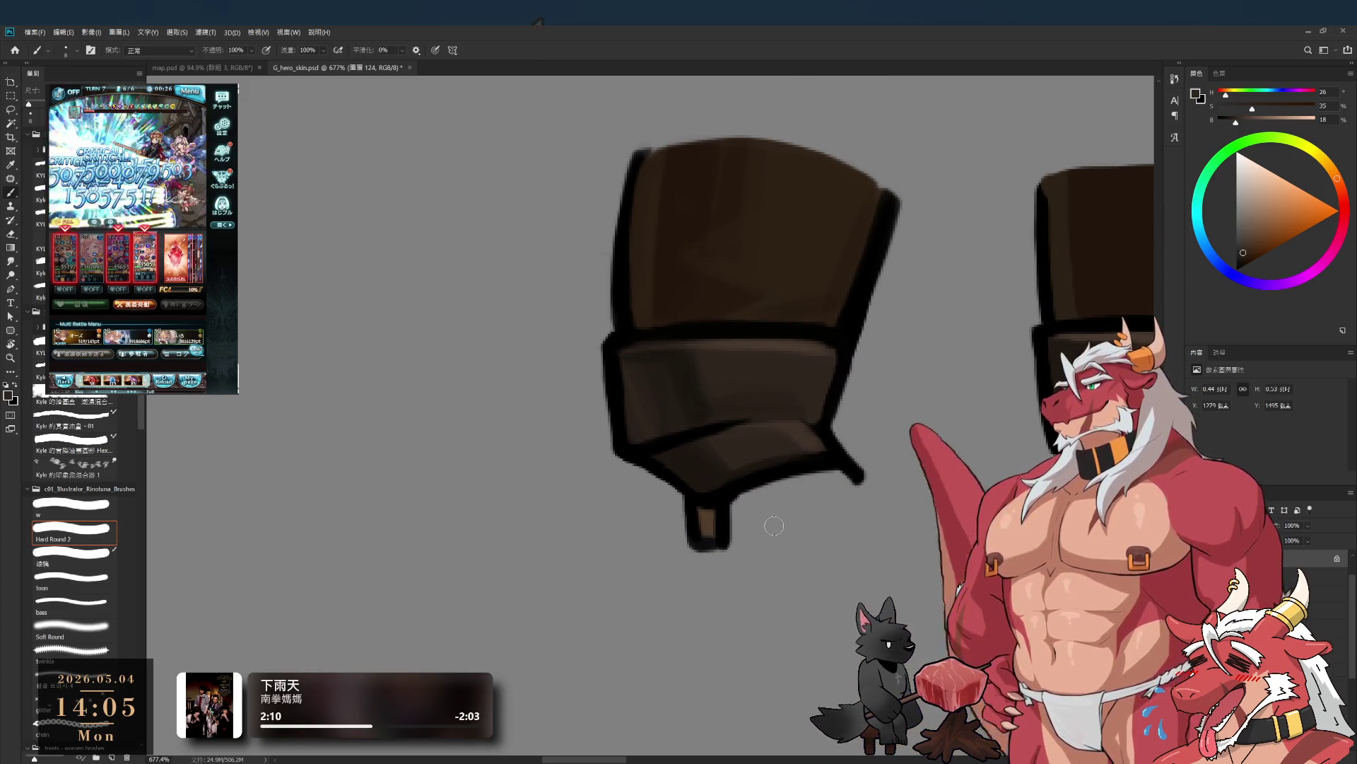
left_click(710, 522, "alt")
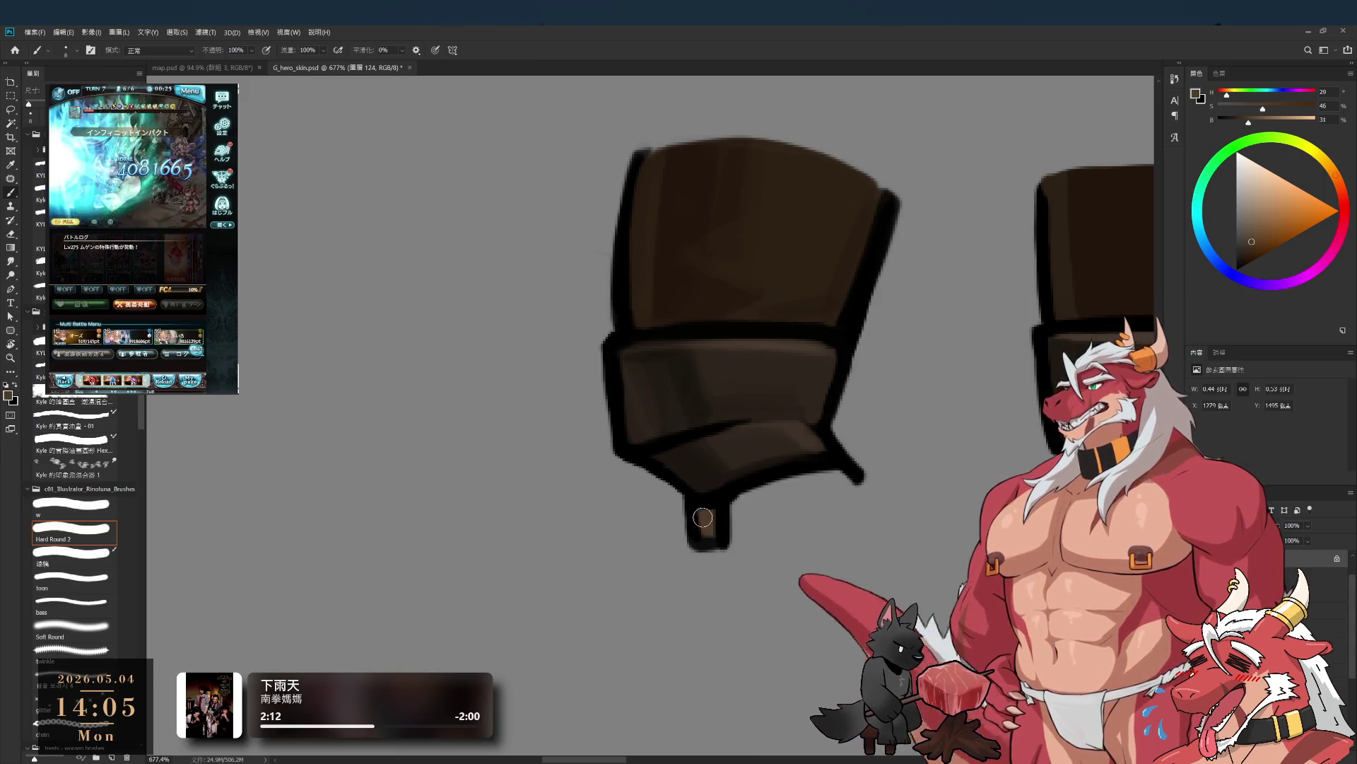
mouse_move(728, 520)
left_mouse_down()
mouse_move(721, 354)
mouse_move(723, 539)
left_mouse_up()
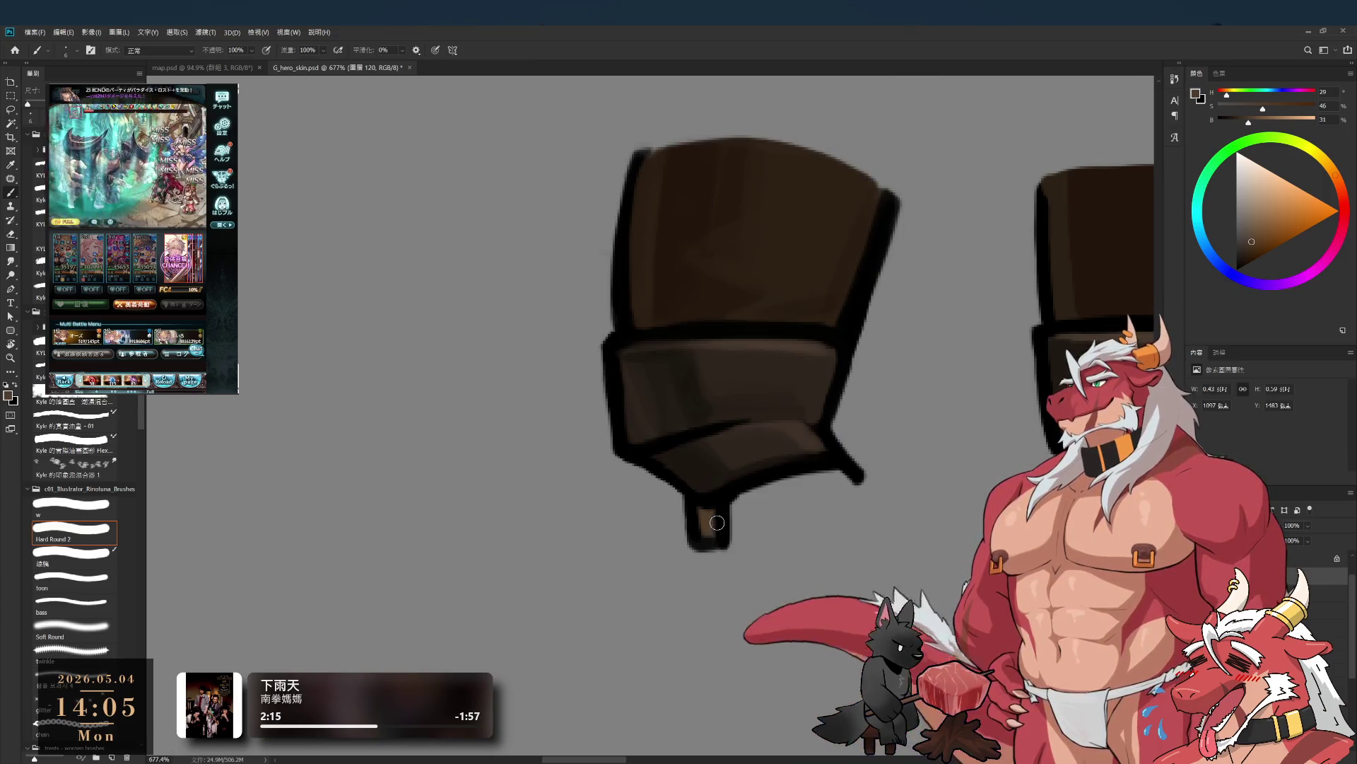
left_click_drag(701, 506, 702, 534)
key("d")
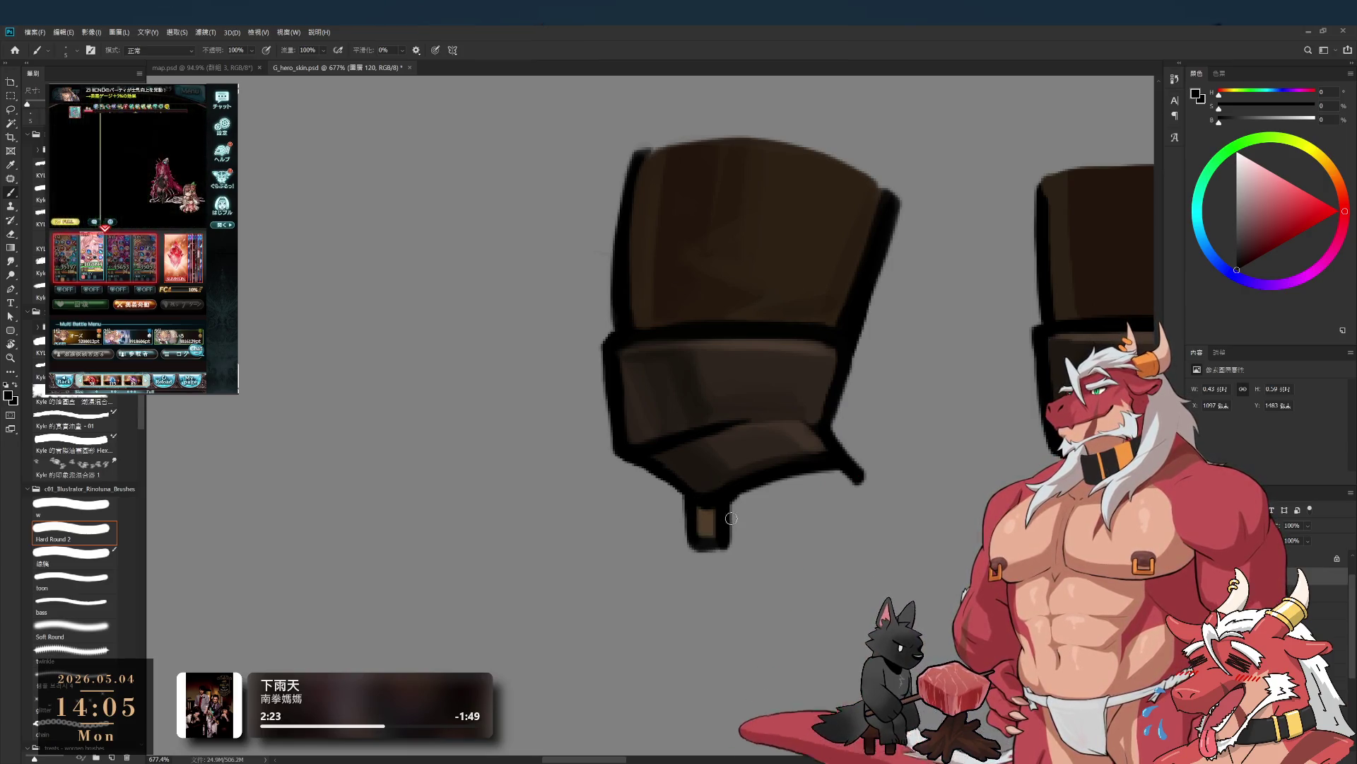
left_click(712, 516, "alt")
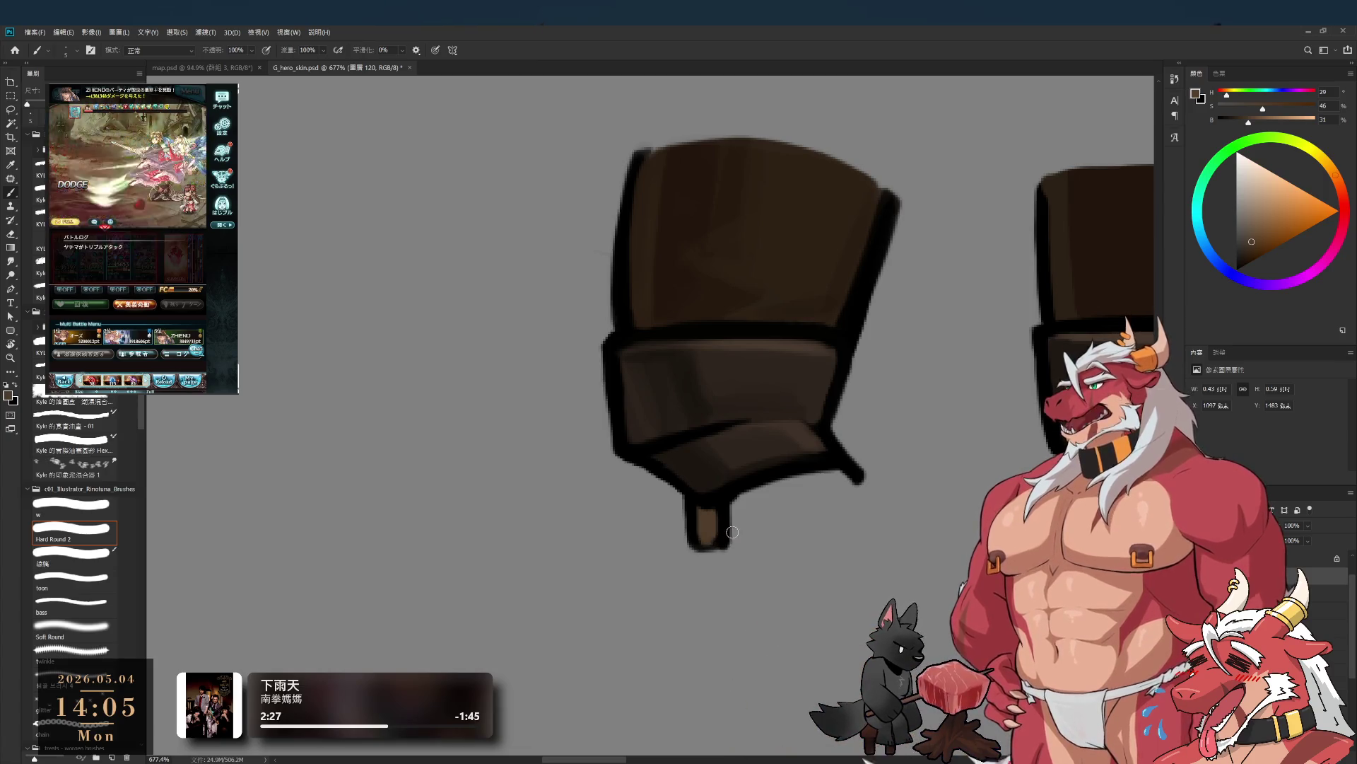
key("d")
key("e")
key("b")
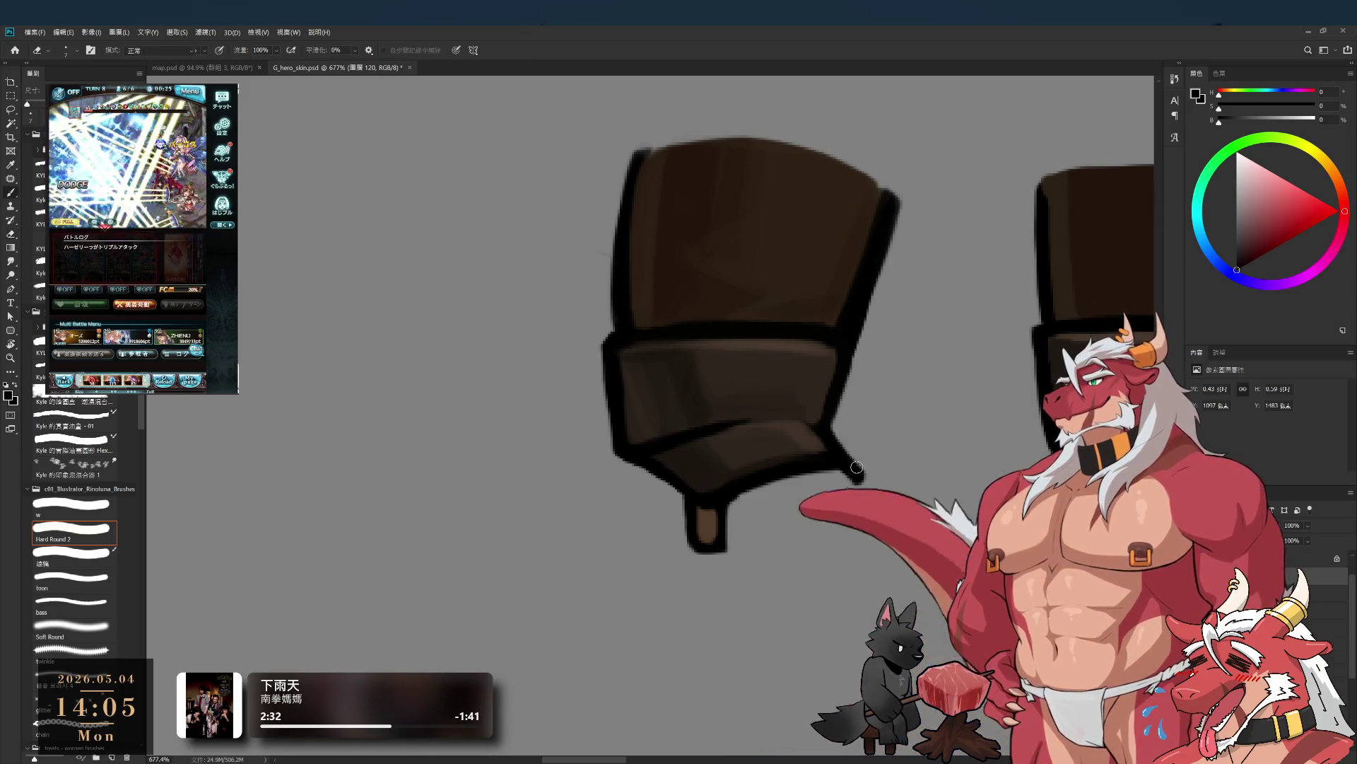
- Darken the right boot's lower-right outline with black using a smaller brush
scroll(856, 467, "down", 3)
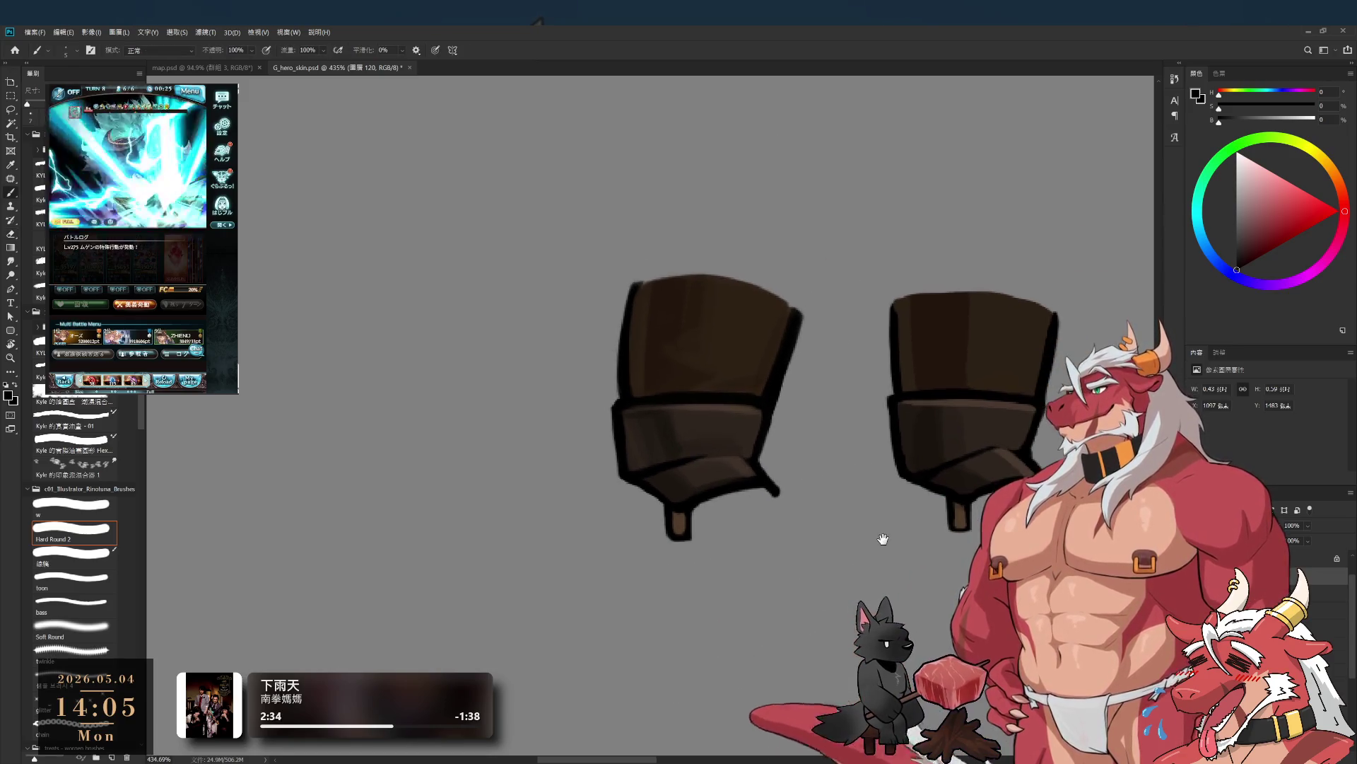
scroll(1047, 502, "up", 2)
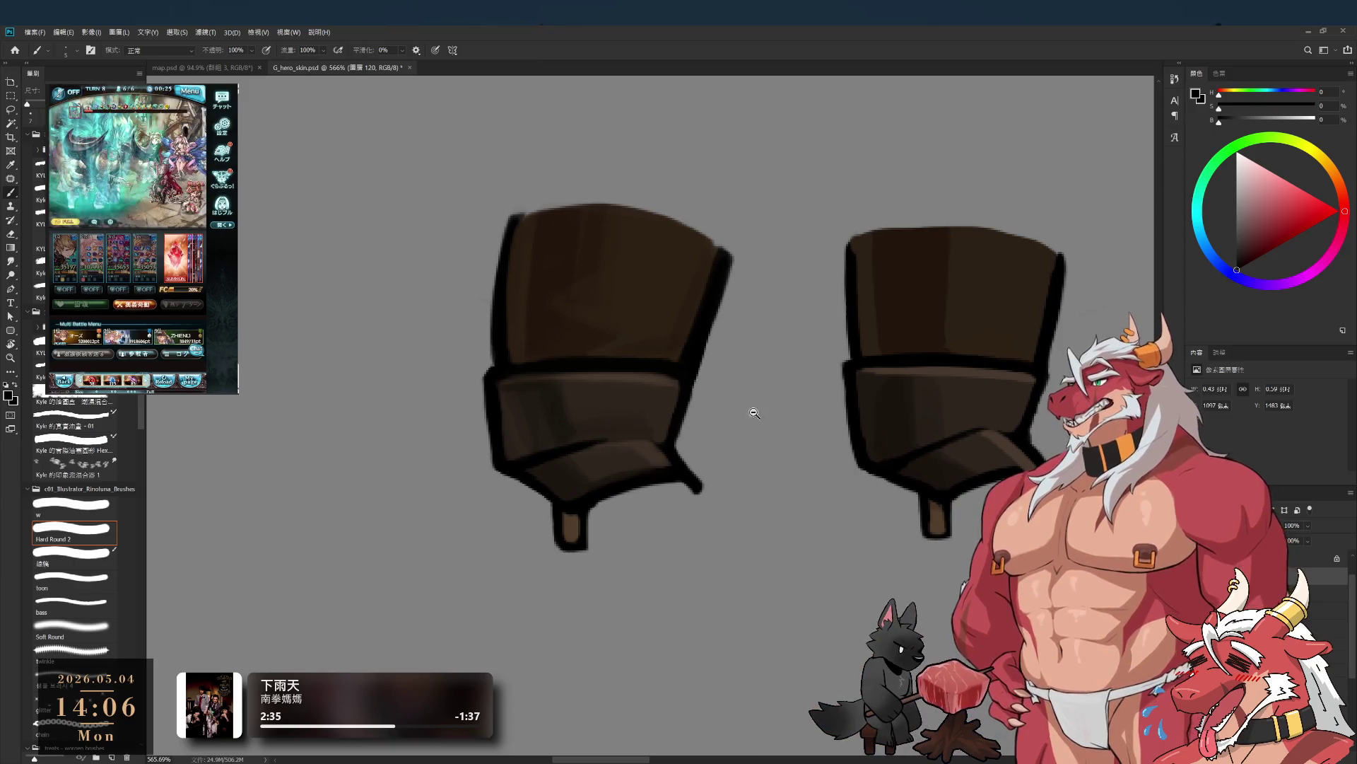
scroll(878, 472, "up", 1)
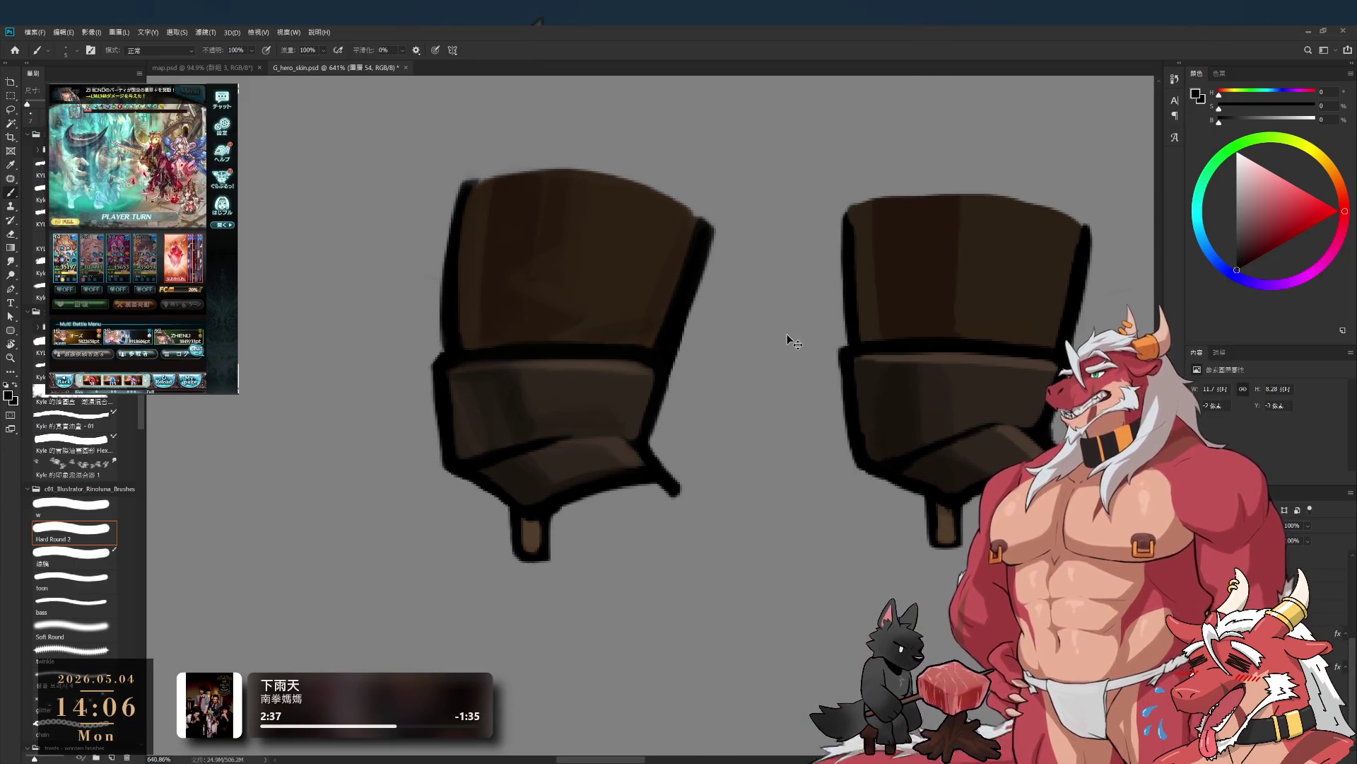
scroll(917, 423, "right", 3)
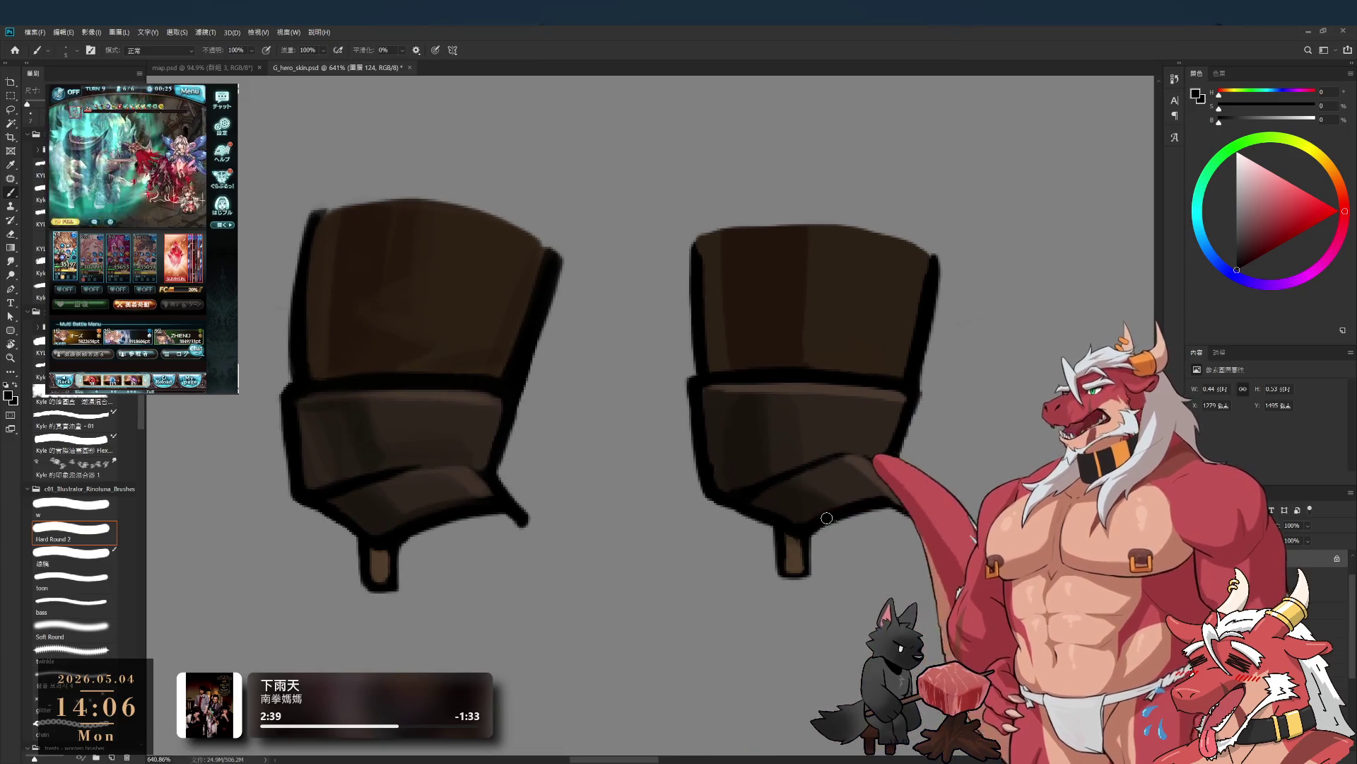
left_click(799, 512, "alt")
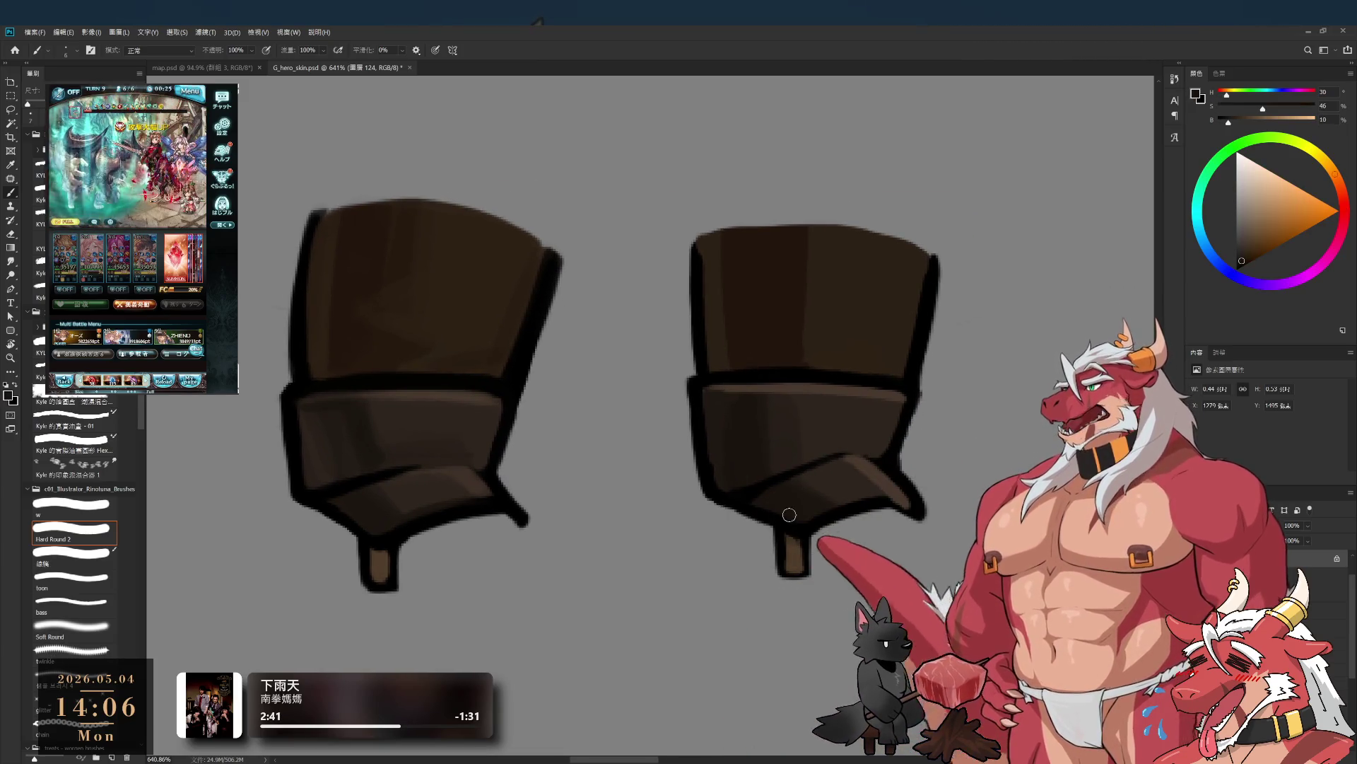
left_click(846, 510, "alt")
key("bracketleft")
left_click_drag(883, 496, 924, 522)
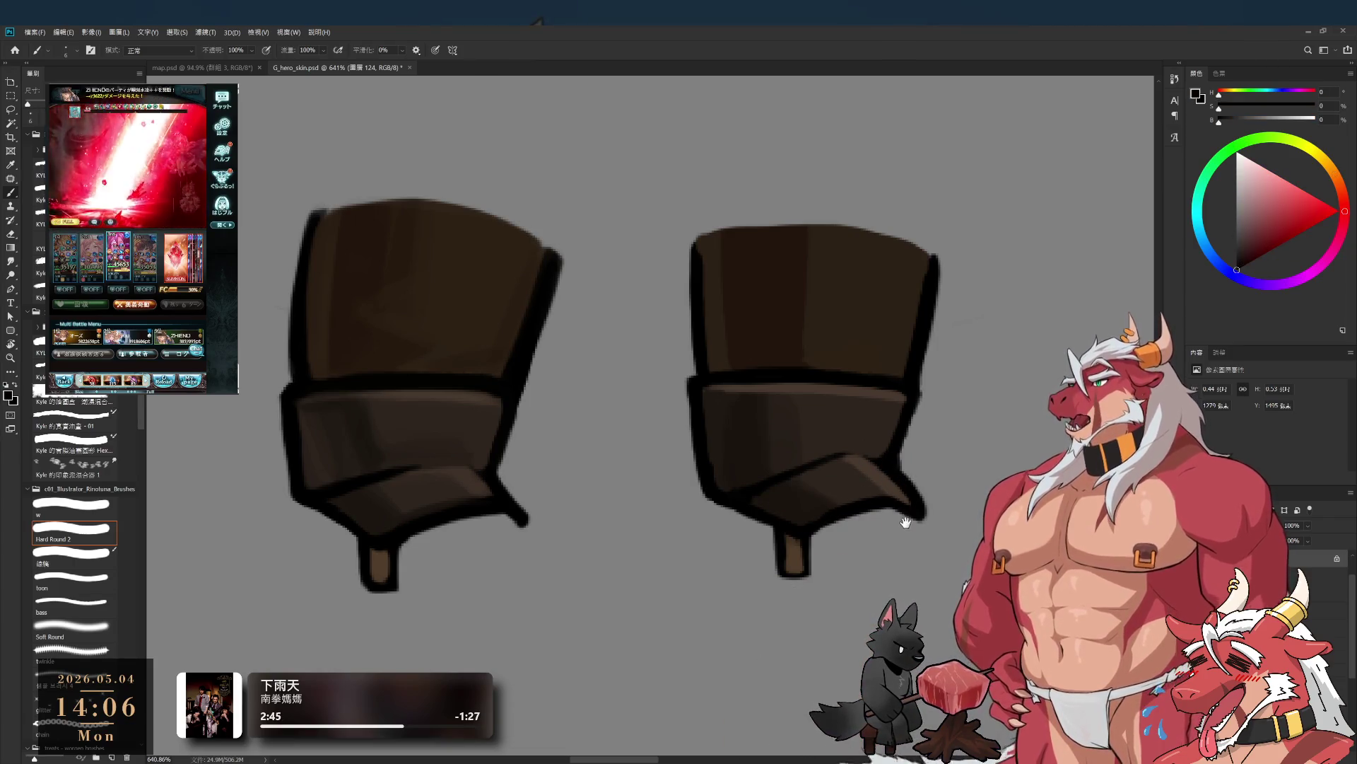
left_click(886, 482, "alt")
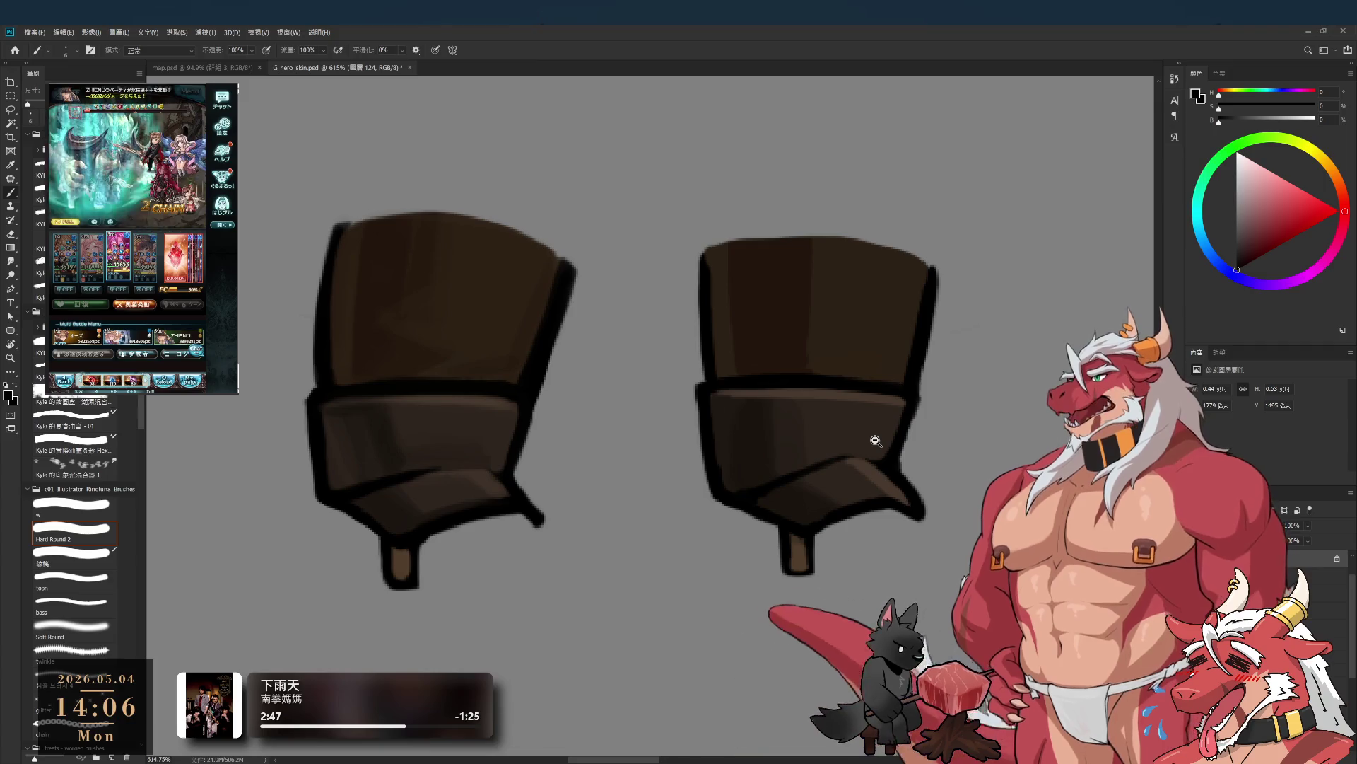
left_click(887, 496, "alt")
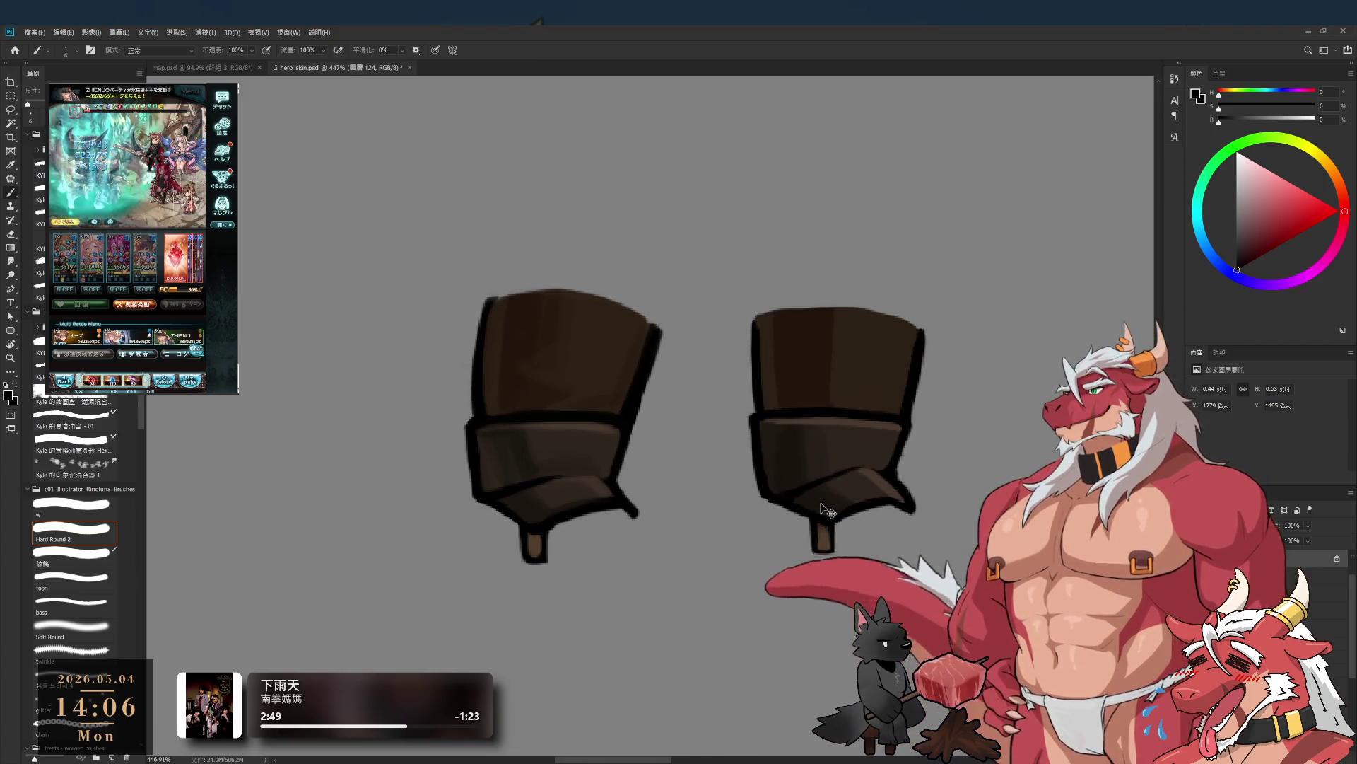
- Cover the light highlight on the right boot's top with a darker sampled brown
scroll(749, 495, "up", 4)
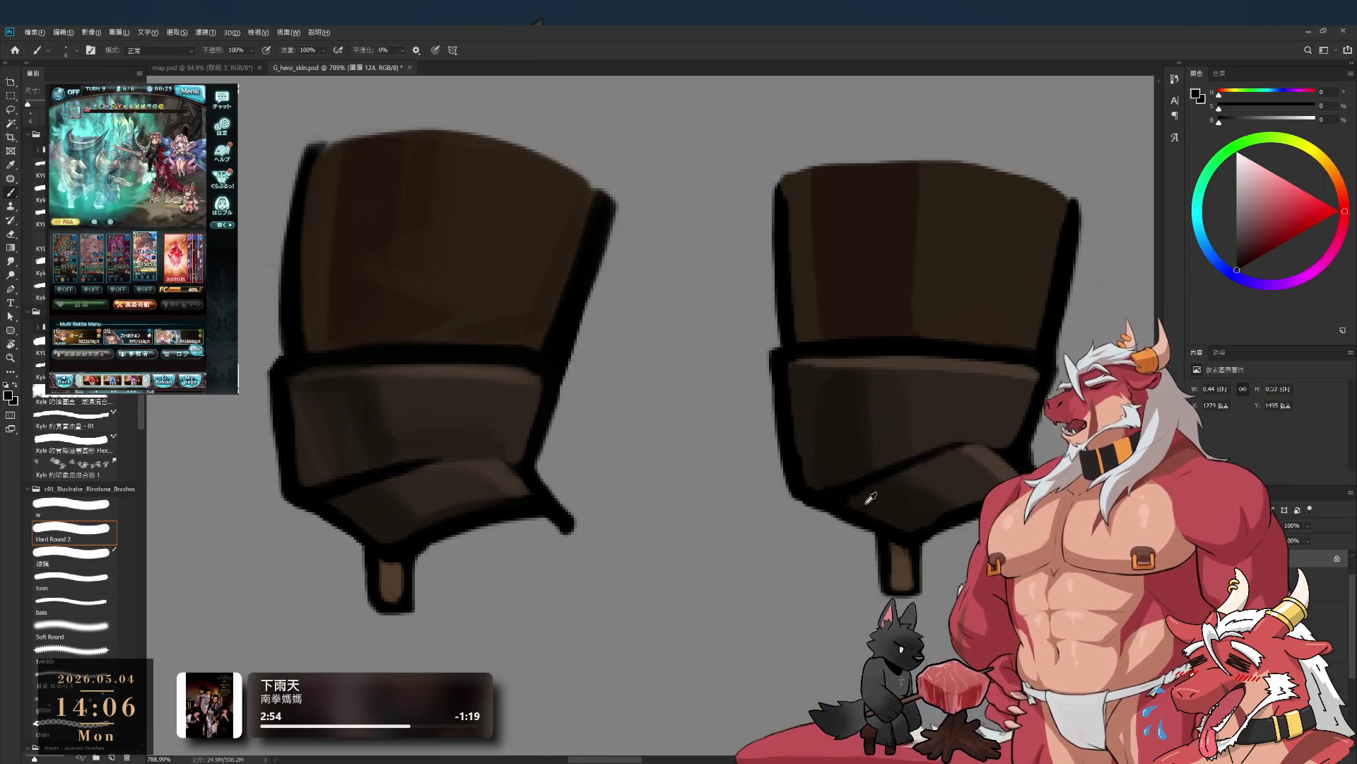
left_click(905, 501, "alt")
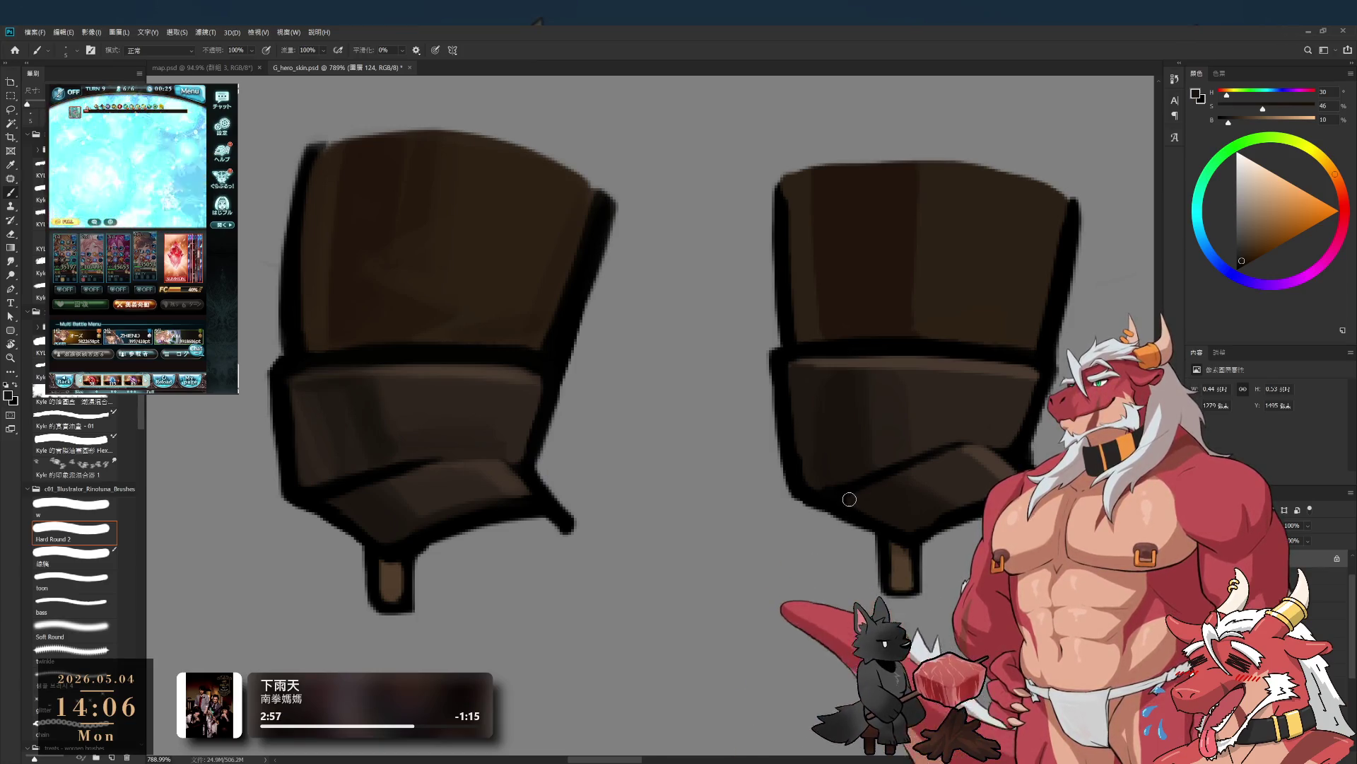
left_click(826, 472, "alt")
scroll(868, 470, "down", 5)
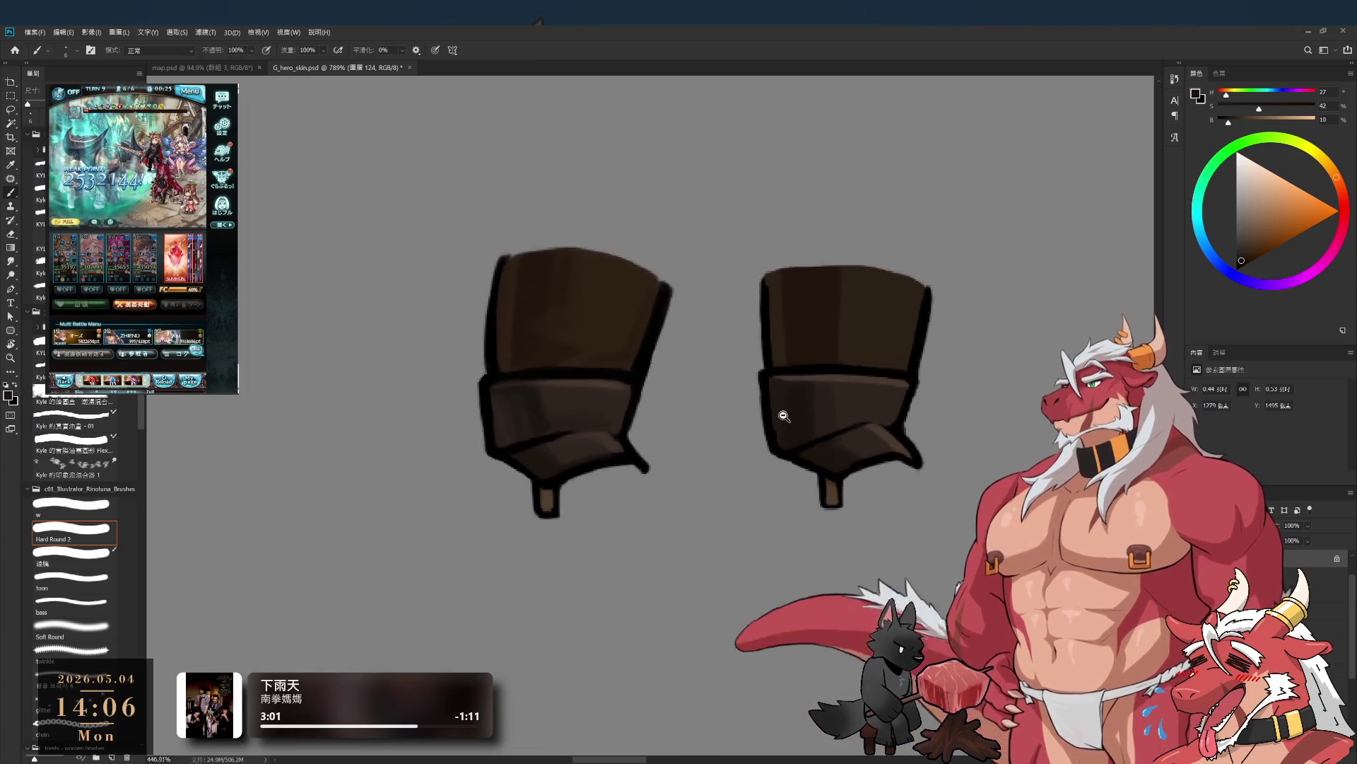
scroll(834, 447, "up", 5)
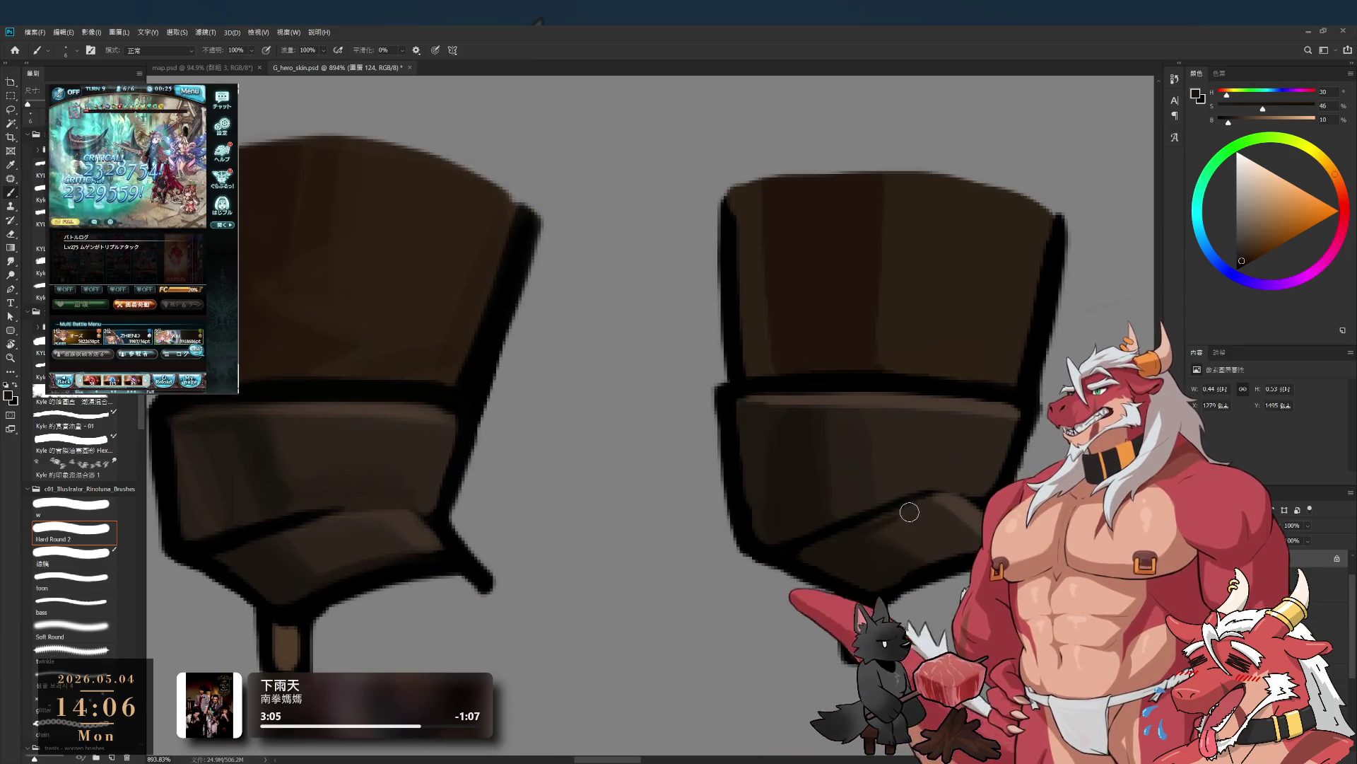
left_click(913, 515, "alt")
scroll(893, 517, "down", 5)
scroll(875, 426, "up", 3)
left_click(875, 426, "alt")
mouse_move(861, 450)
left_mouse_down()
mouse_move(882, 427)
mouse_move(903, 434)
mouse_move(876, 388)
mouse_move(897, 400)
mouse_move(879, 394)
left_mouse_up()
- Switch to the w brush preset, shrink it, and pick black from the outline for fine detail
key("bracketright")
key("bracketright")
left_click(897, 398, "alt")
left_click(864, 432, "alt")
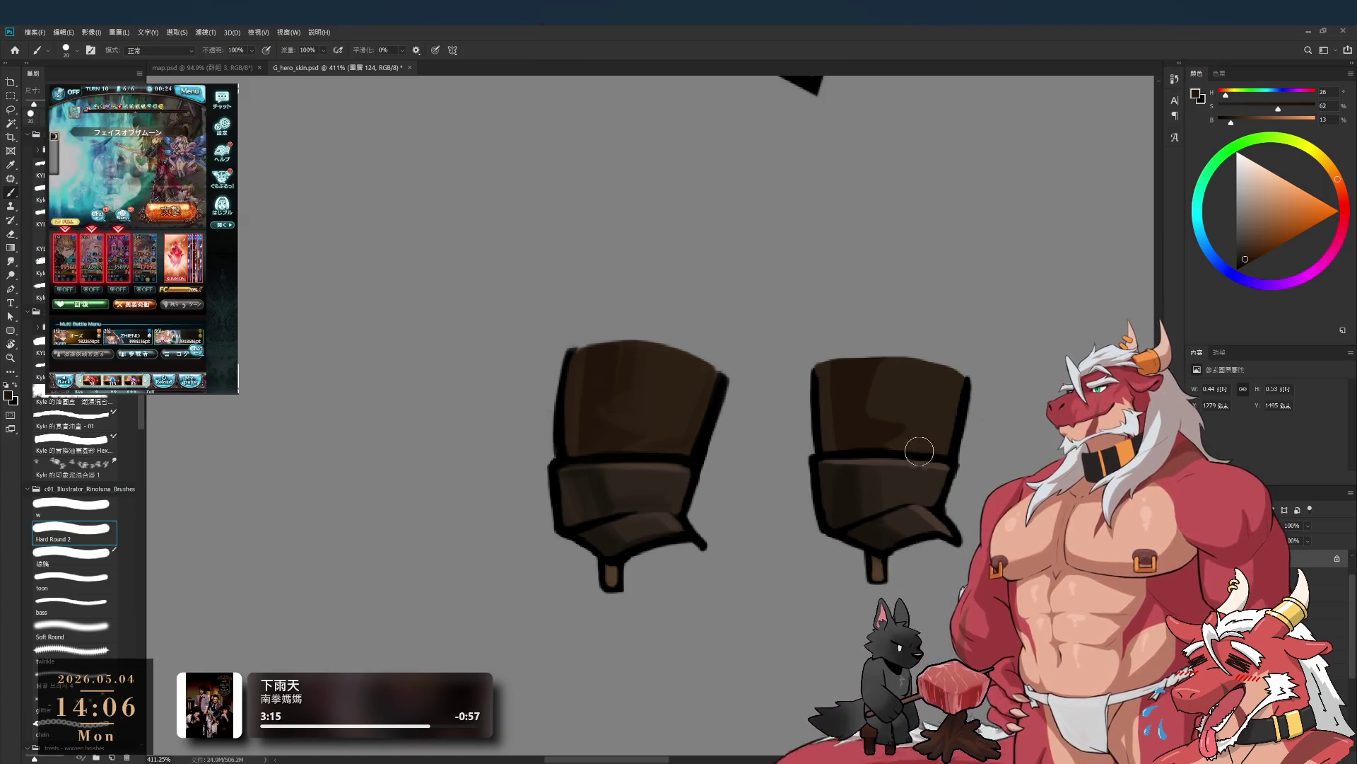
left_click(83, 505)
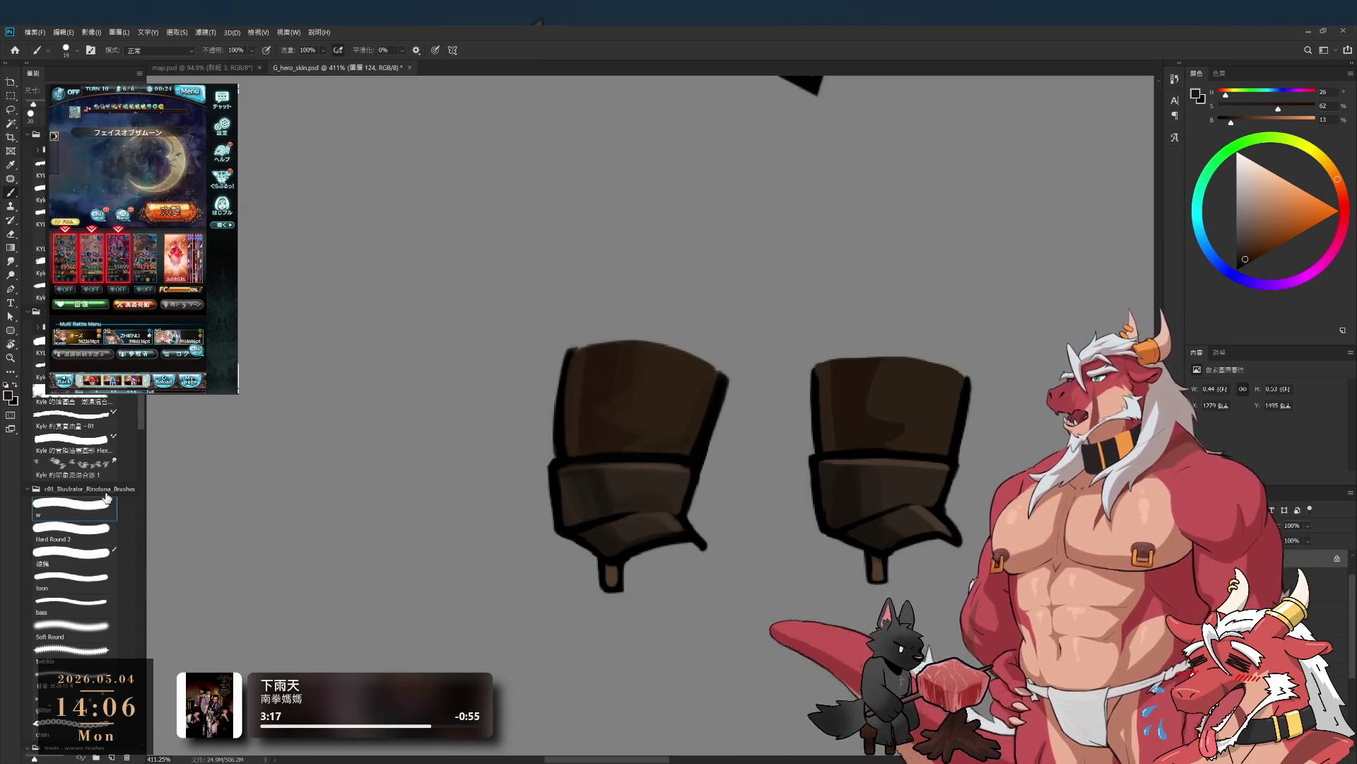
key("bracketleft")
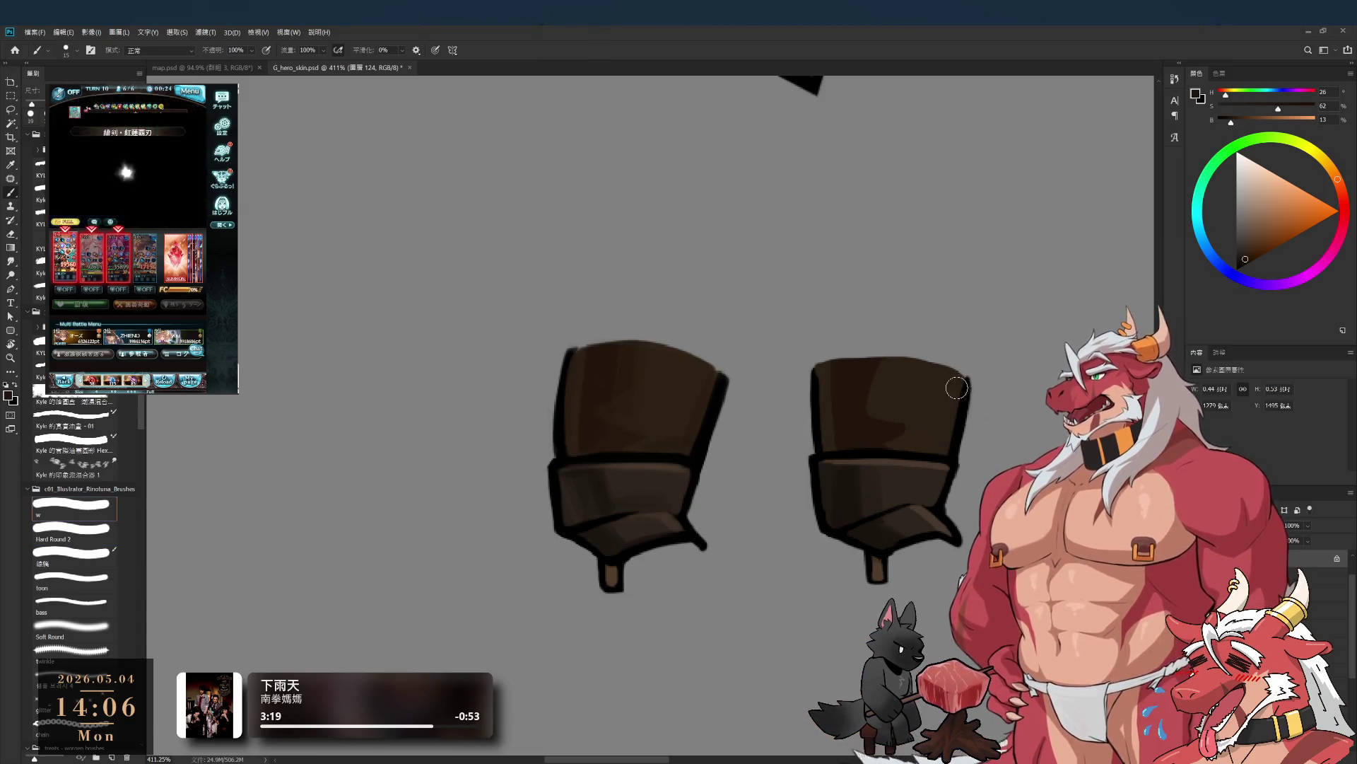
left_click(954, 451, "alt")
key("bracketleft")
key("bracketleft")
key("bracketleft")
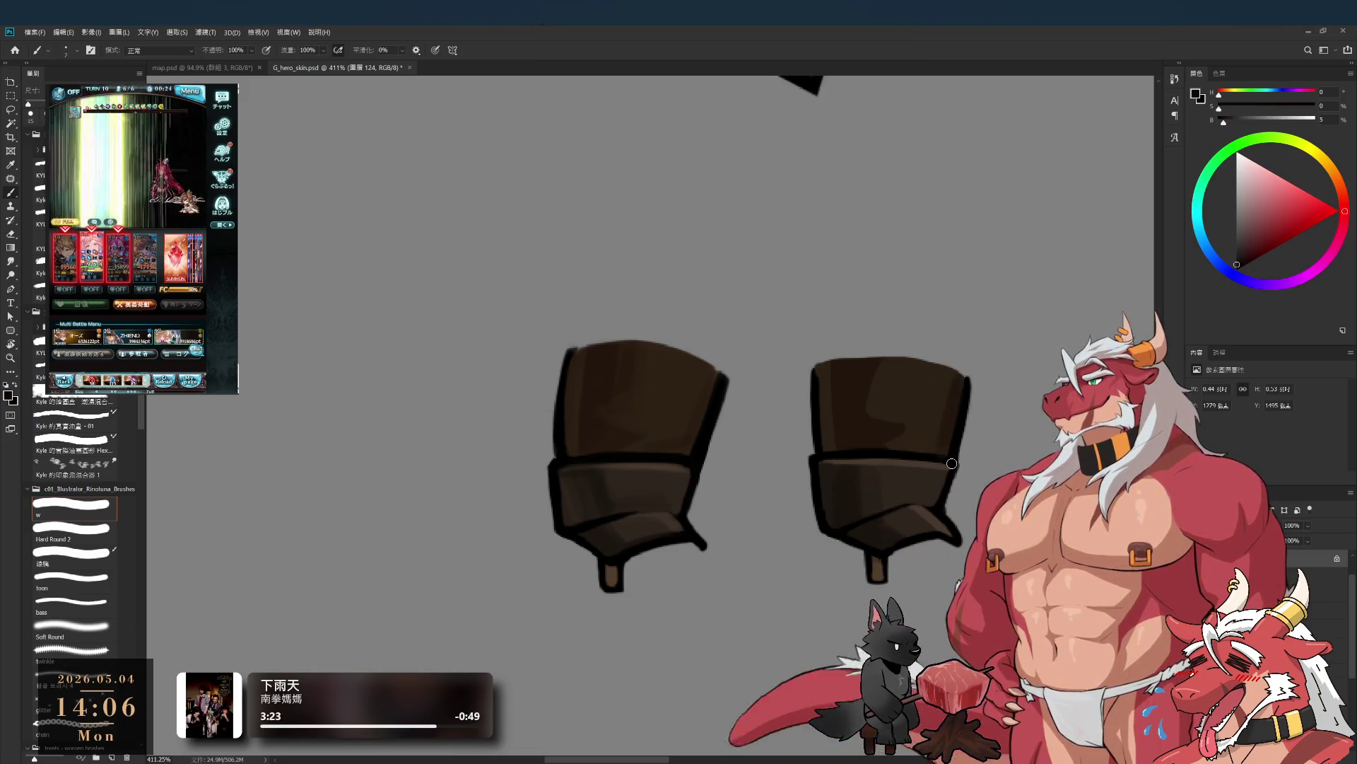
key("bracketleft")
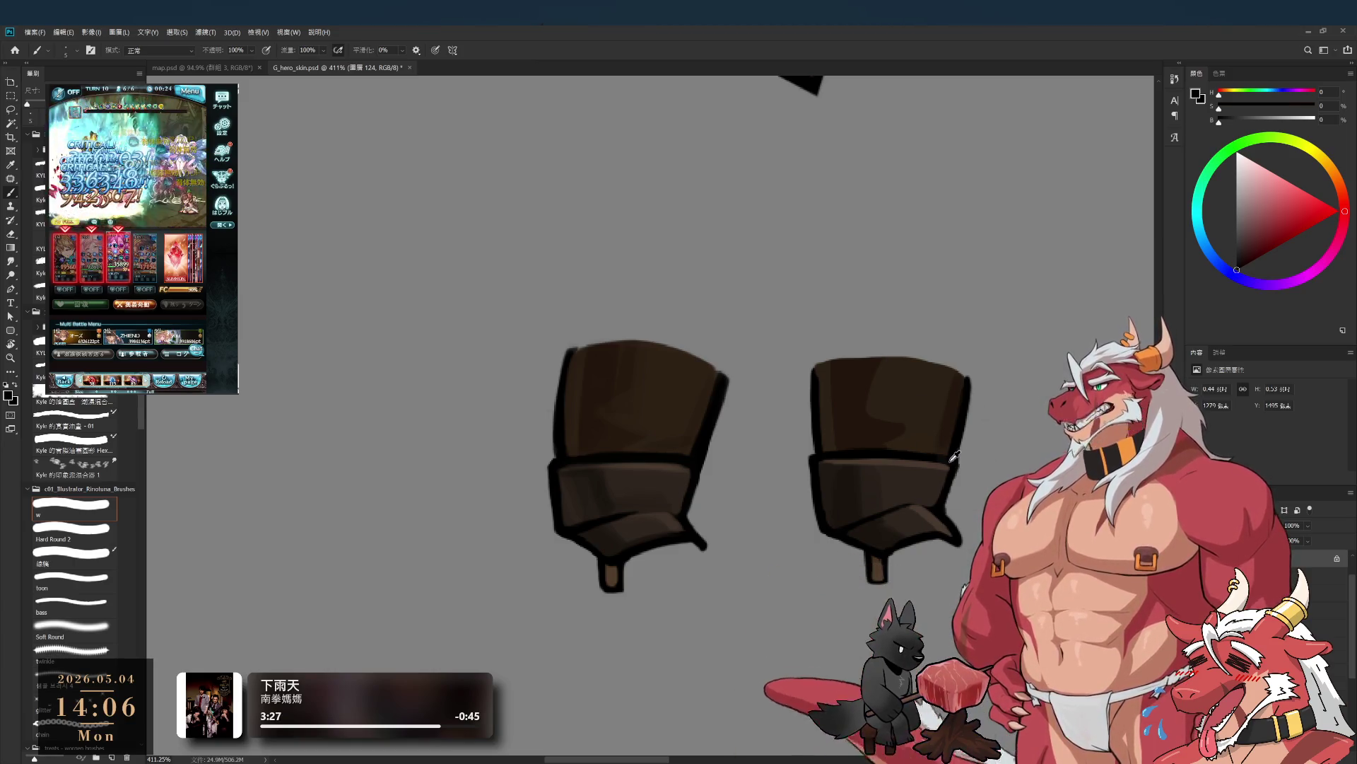
left_click(943, 463, "alt")
scroll(956, 473, "down", 1)
scroll(956, 474, "down", 3)
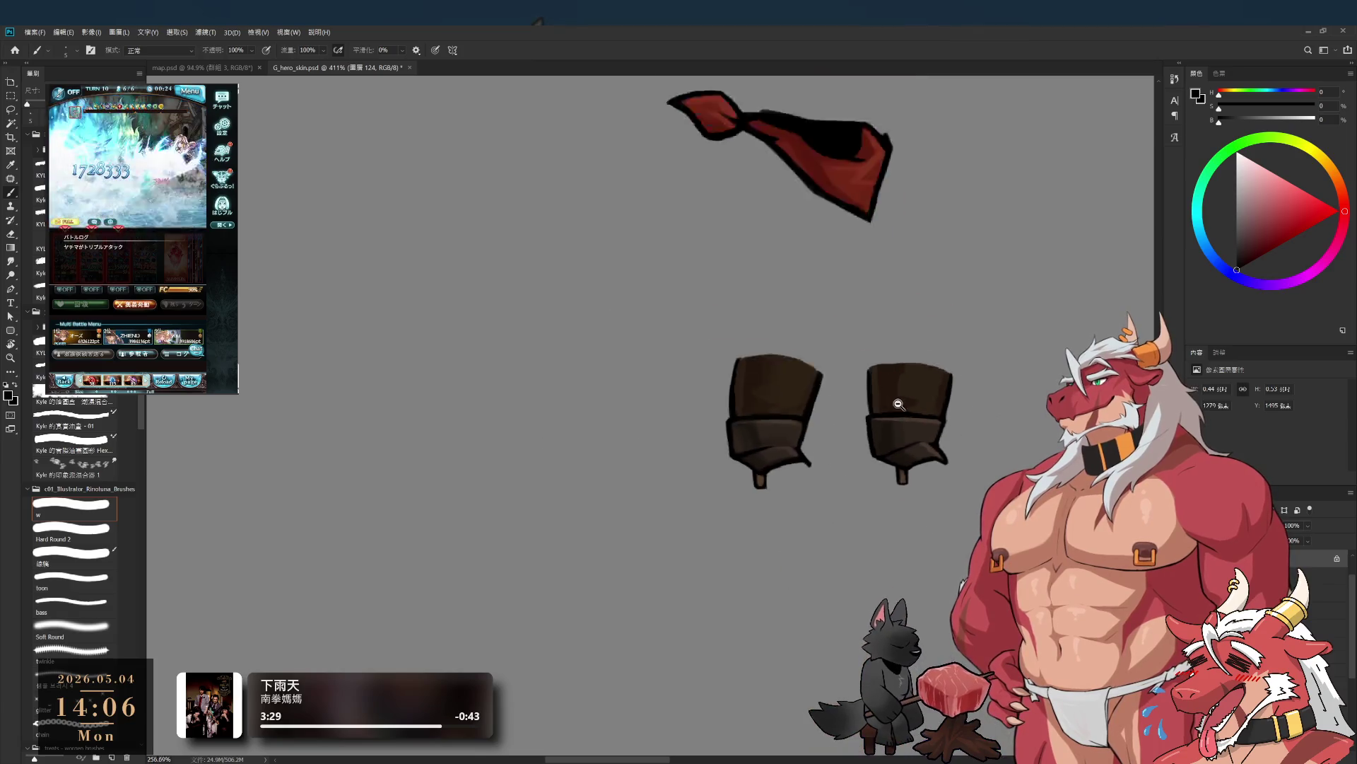
- Frame the scarf and boots on the canvas, then switch to the vest layer 123
scroll(933, 371, "up", 4)
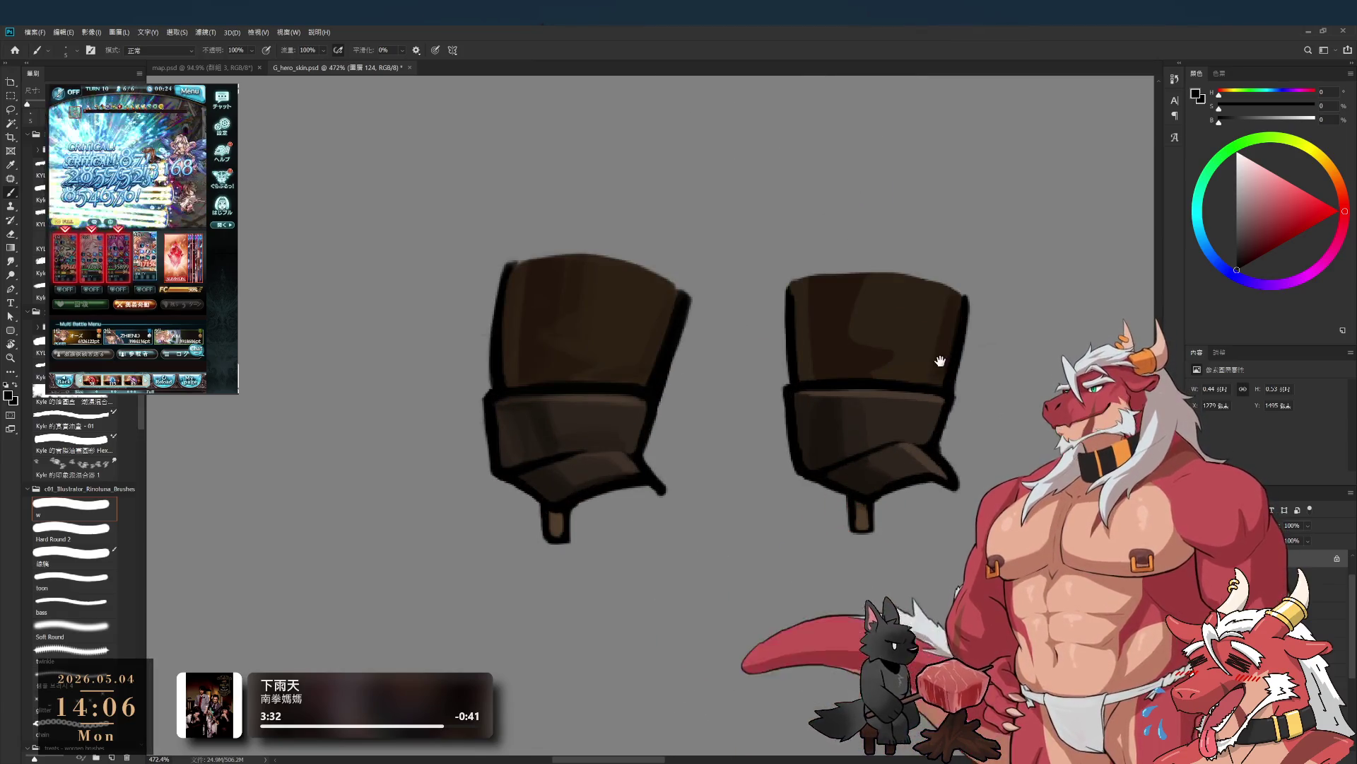
scroll(939, 363, "down", 4)
left_click_drag(864, 446, 842, 490)
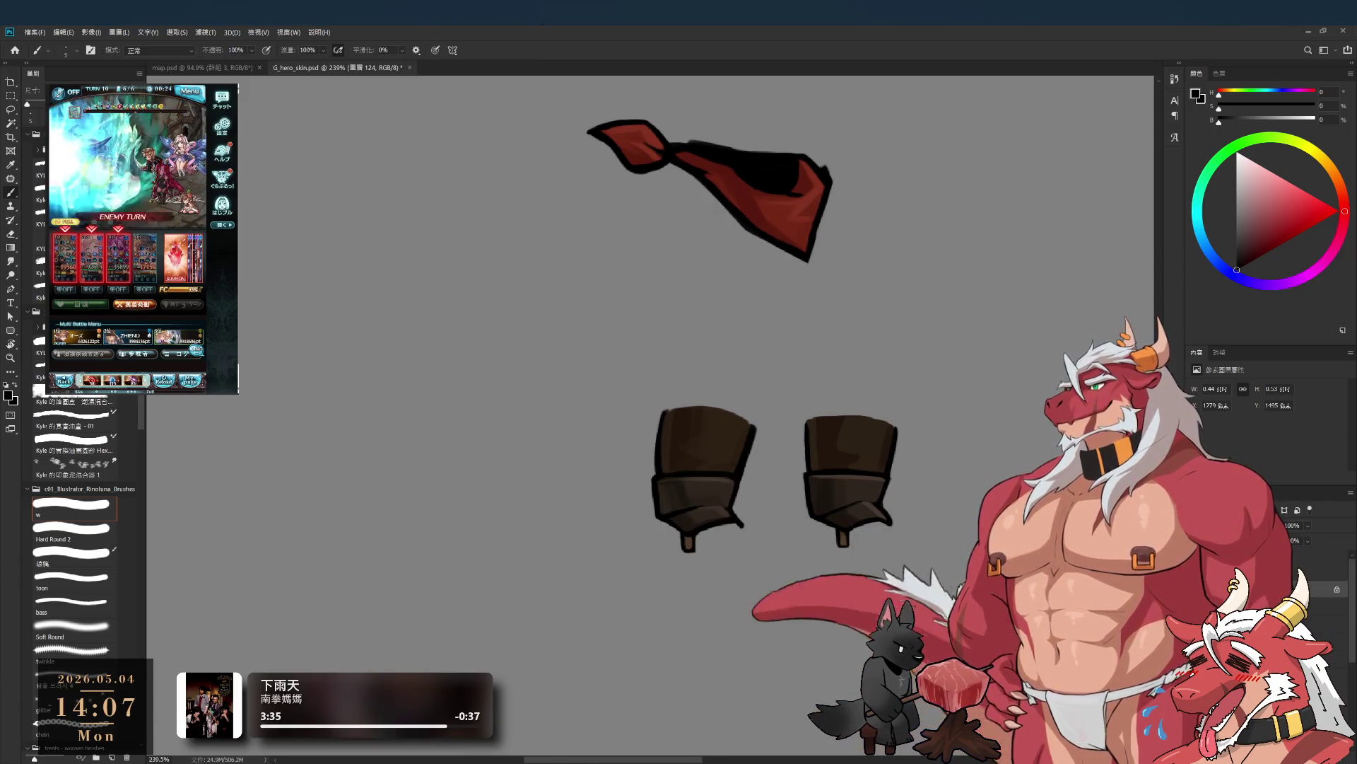
scroll(757, 343, "down", 3)
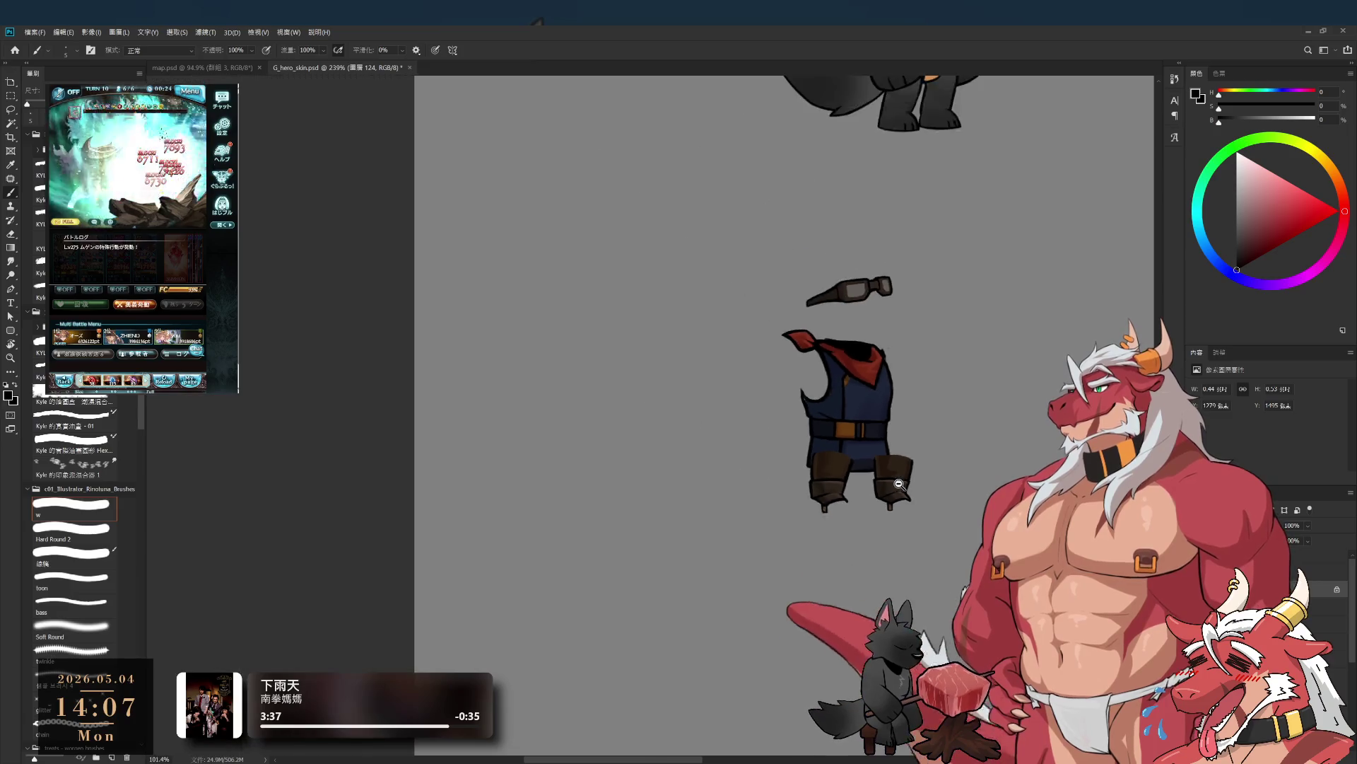
scroll(757, 343, "up", 3)
scroll(756, 343, "up", 4)
key("alt+bracketleft")
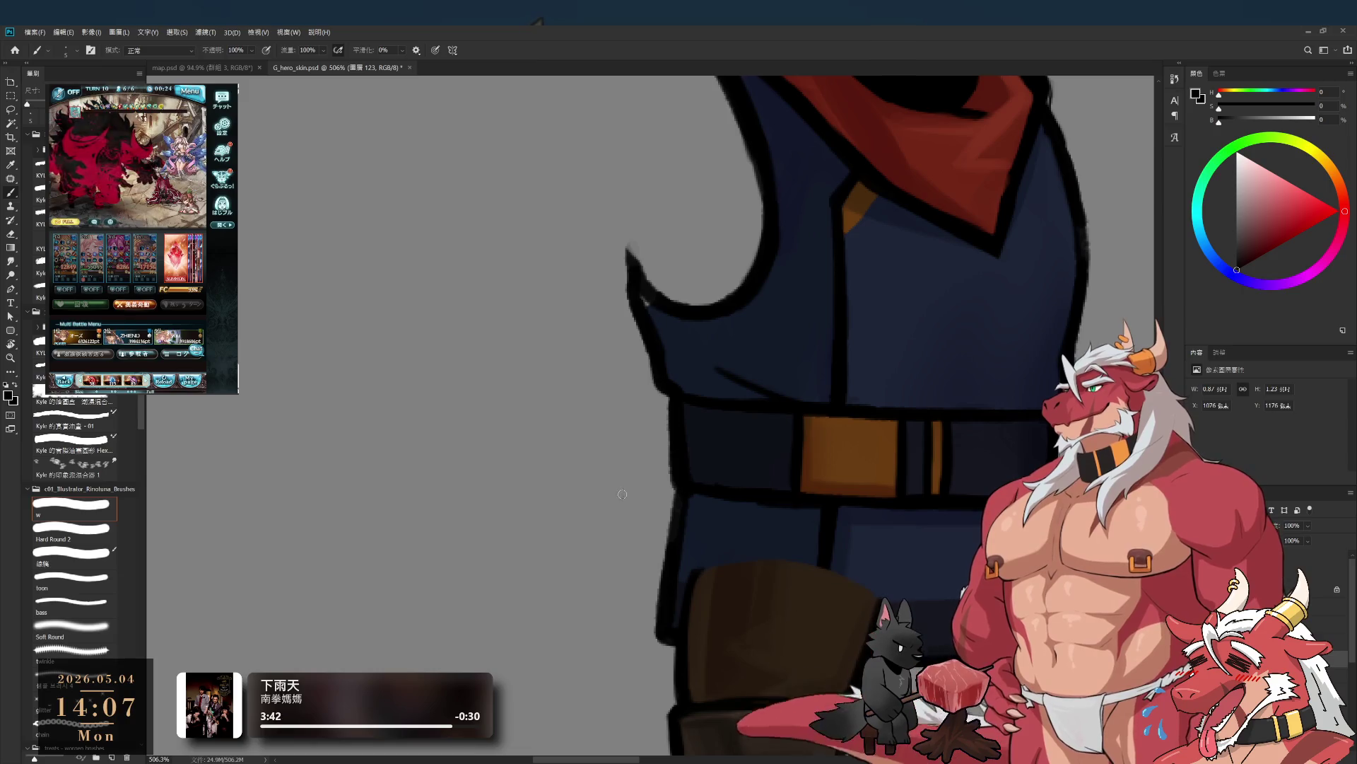
- Sample the dark navy of the vest and black from its outline
left_click(707, 341, "alt")
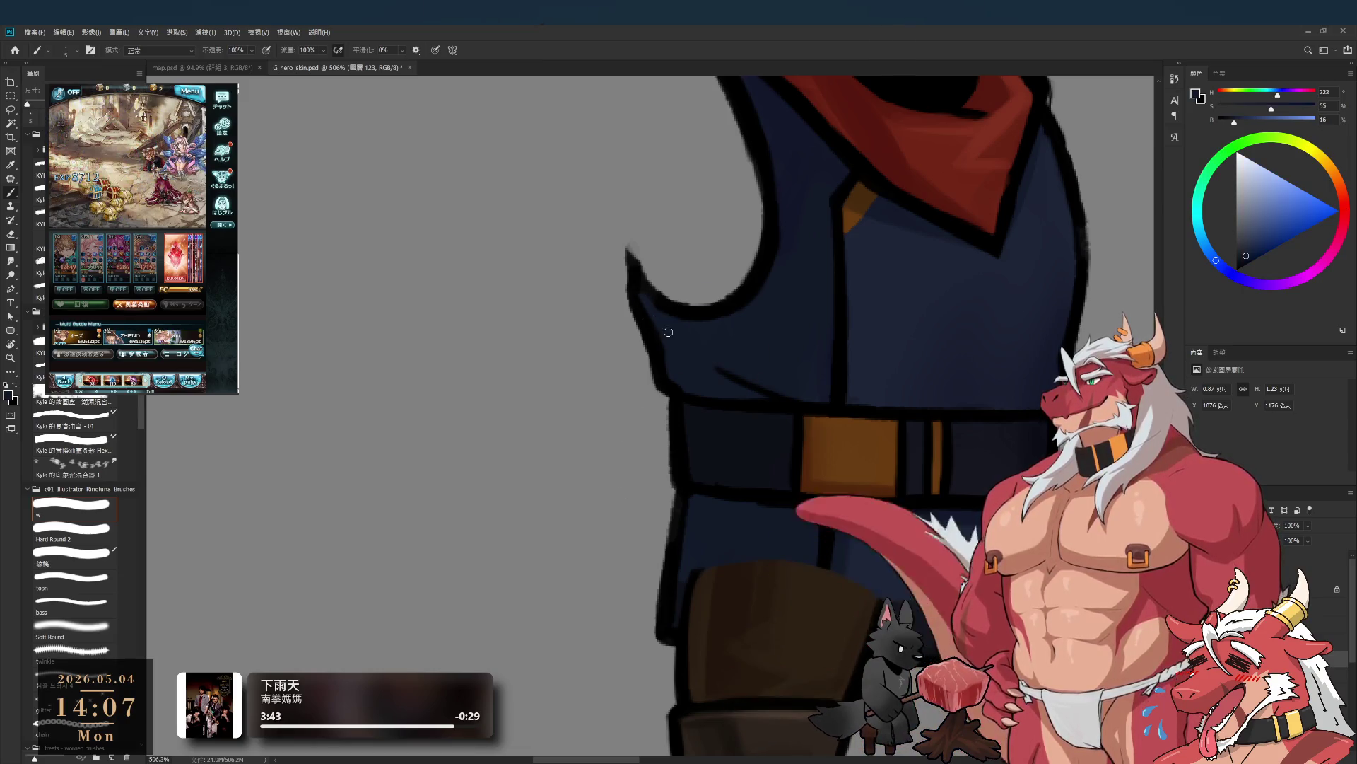
left_click_drag(661, 304, 663, 382)
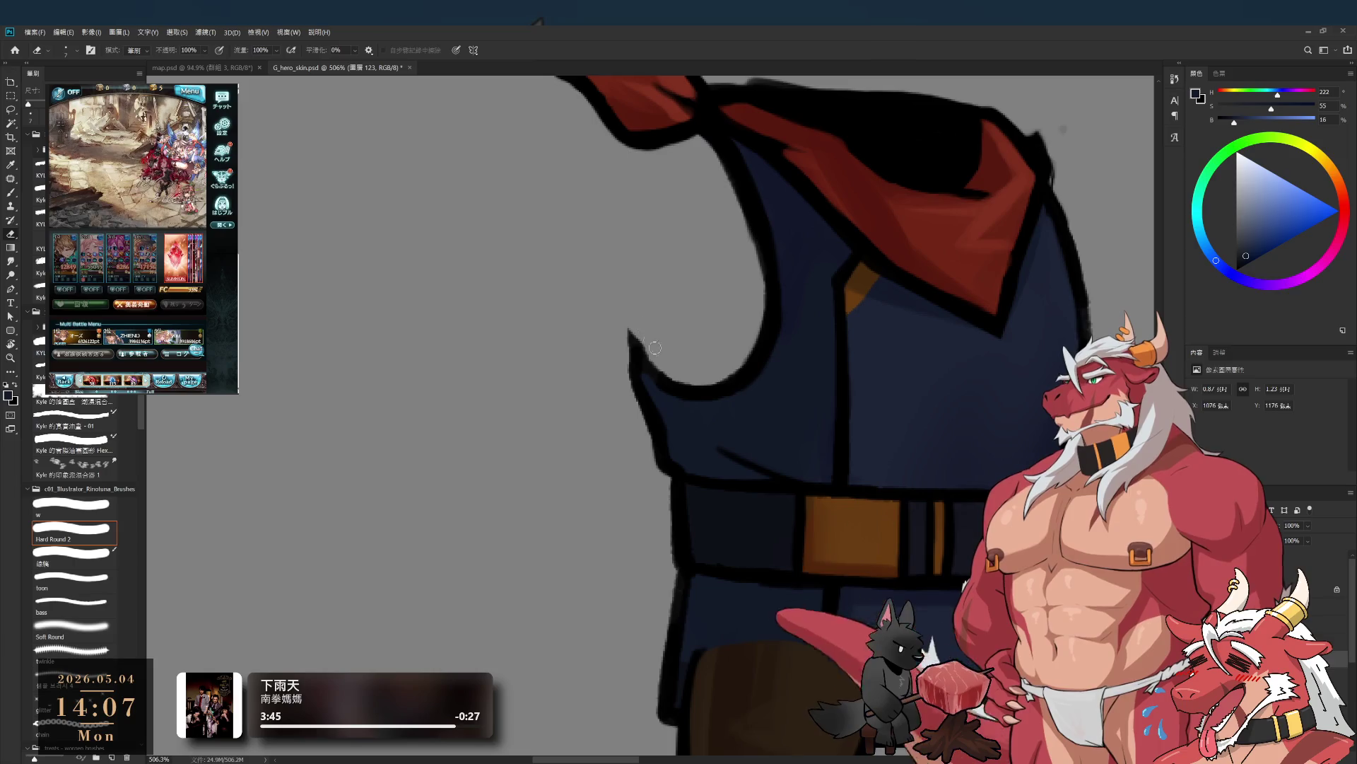
left_click(641, 354, "alt")
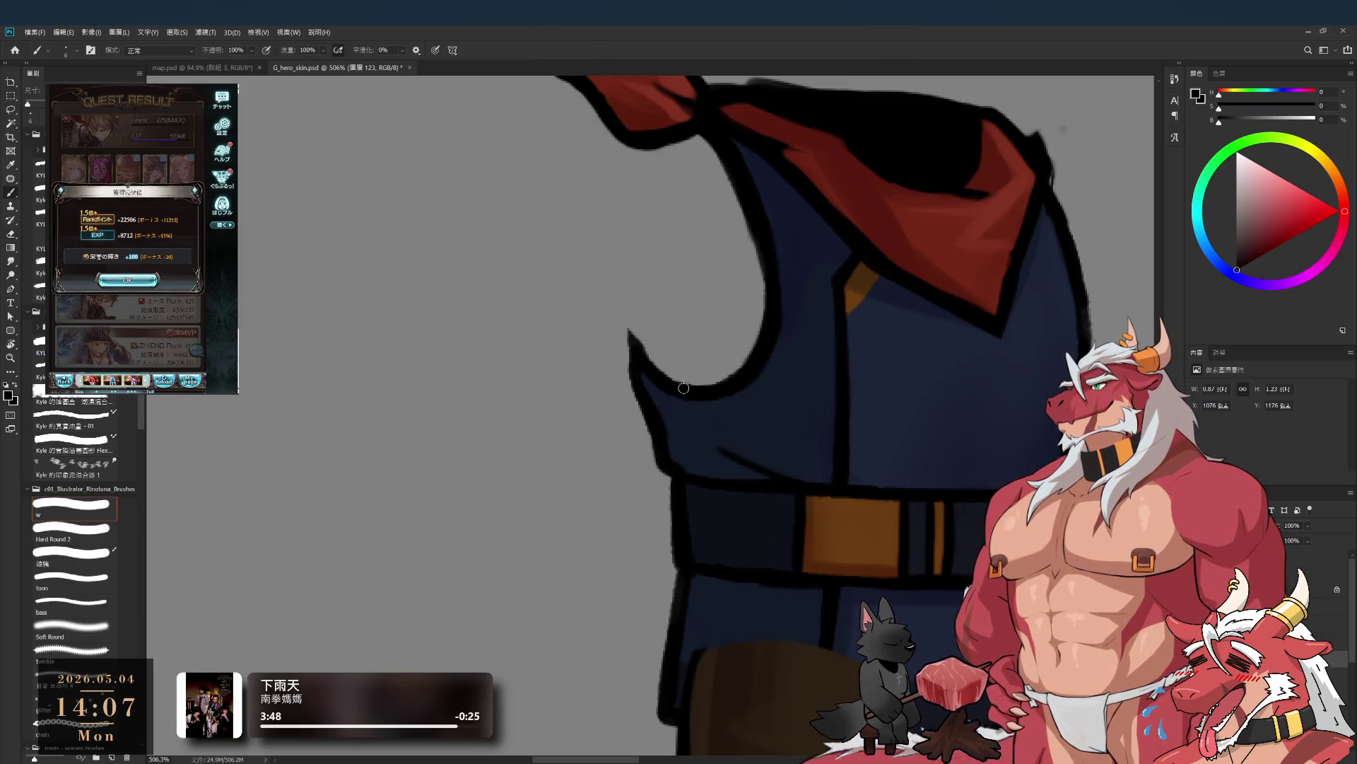
- Close the game's rank and EXP reward popup and go to its multi-battle list
scroll(679, 485, "down", 2)
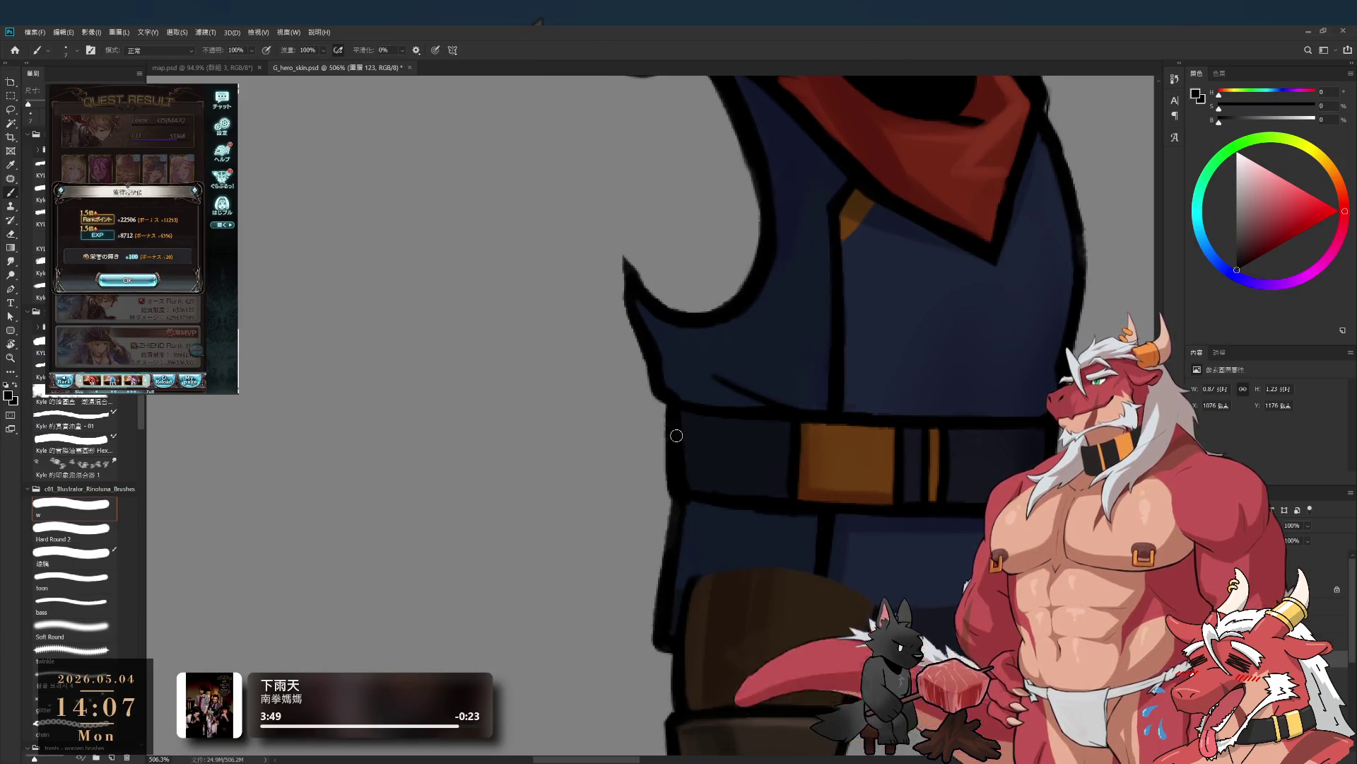
scroll(673, 505, "down", 2)
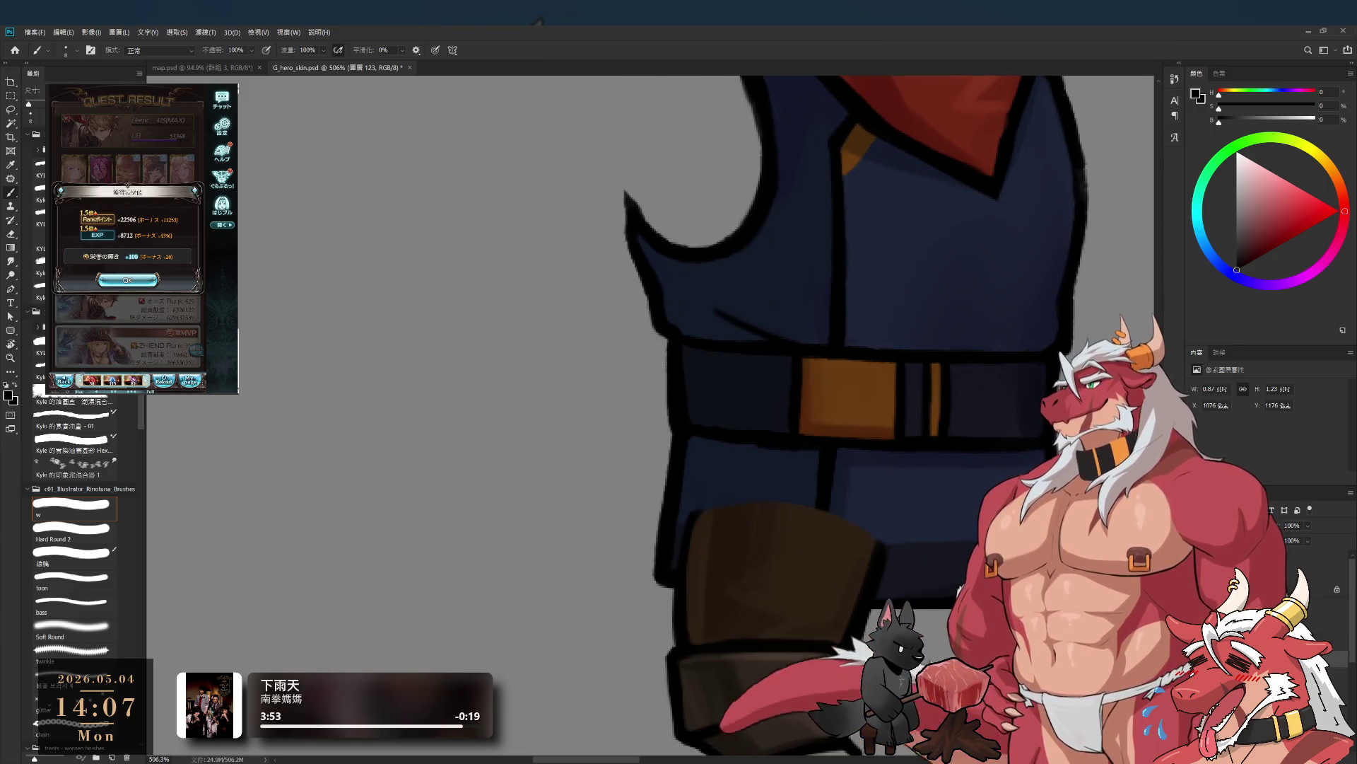
left_click(127, 280)
left_click(119, 224)
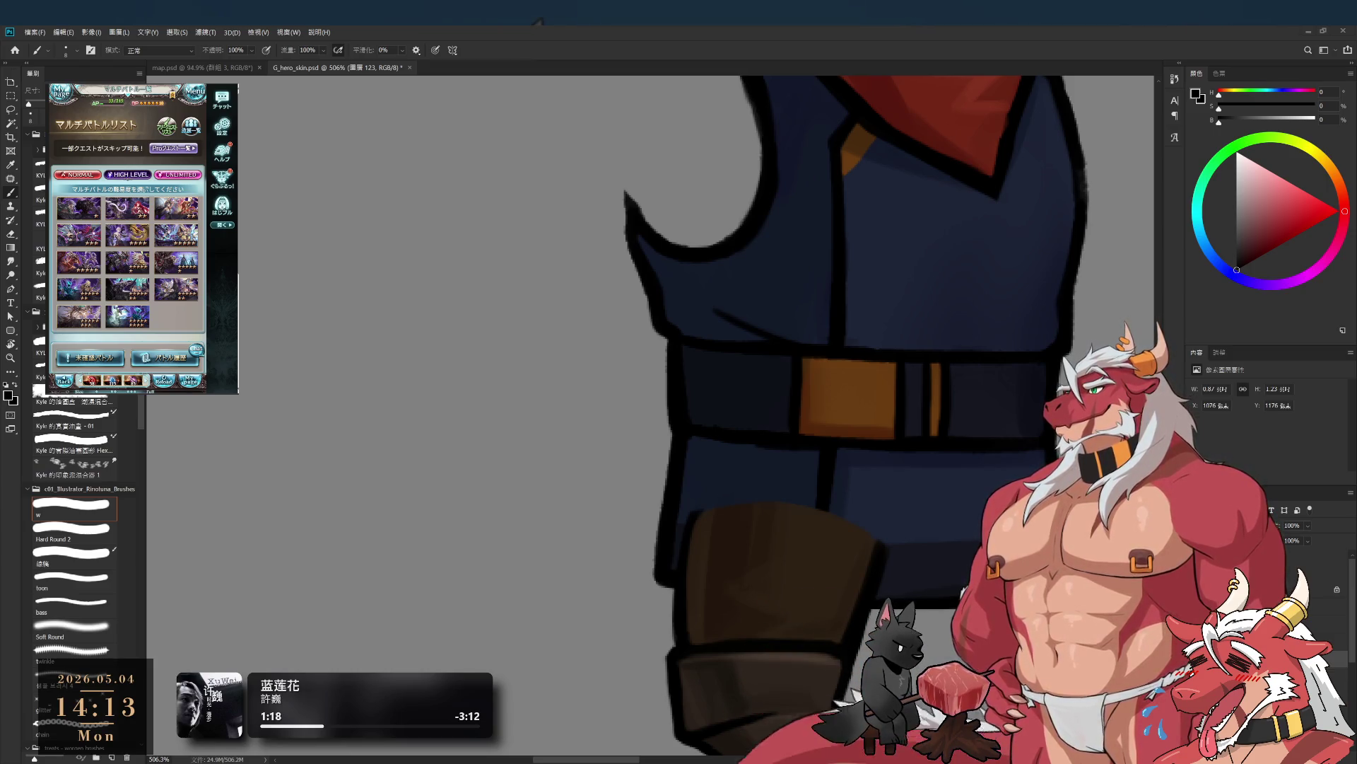
- Choose and confirm the Diaspora multi-battle quest, then bring the grey area beside the vest into view
left_click(126, 298)
left_click(170, 333)
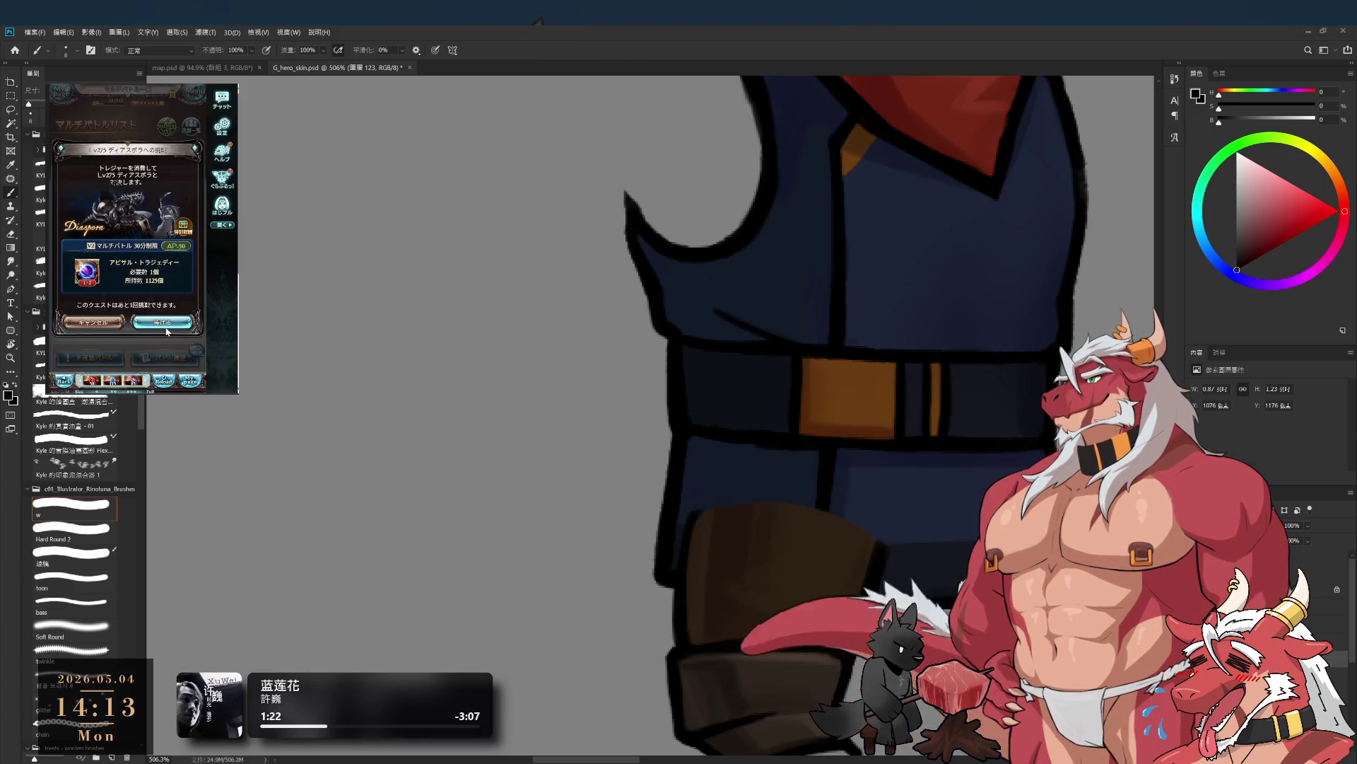
left_click(164, 323)
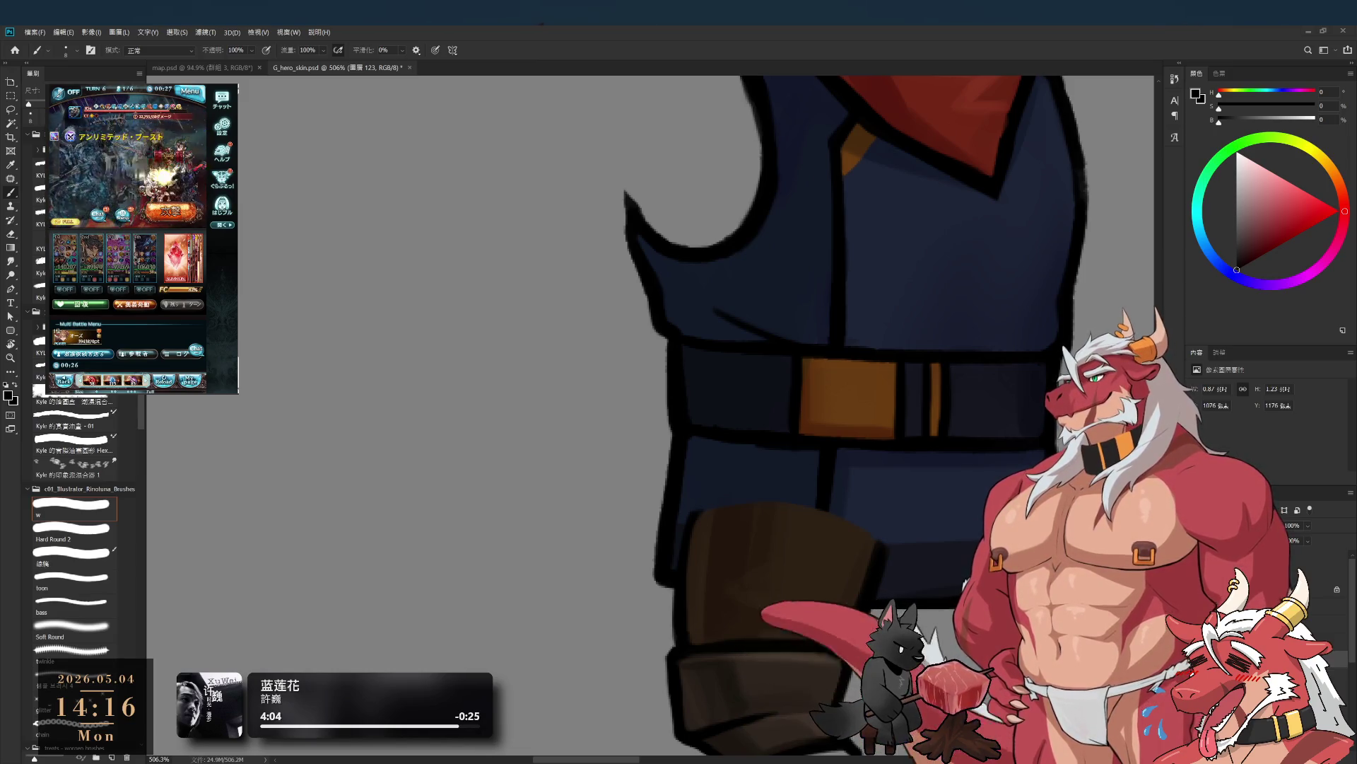
left_click_drag(787, 432, 1019, 482)
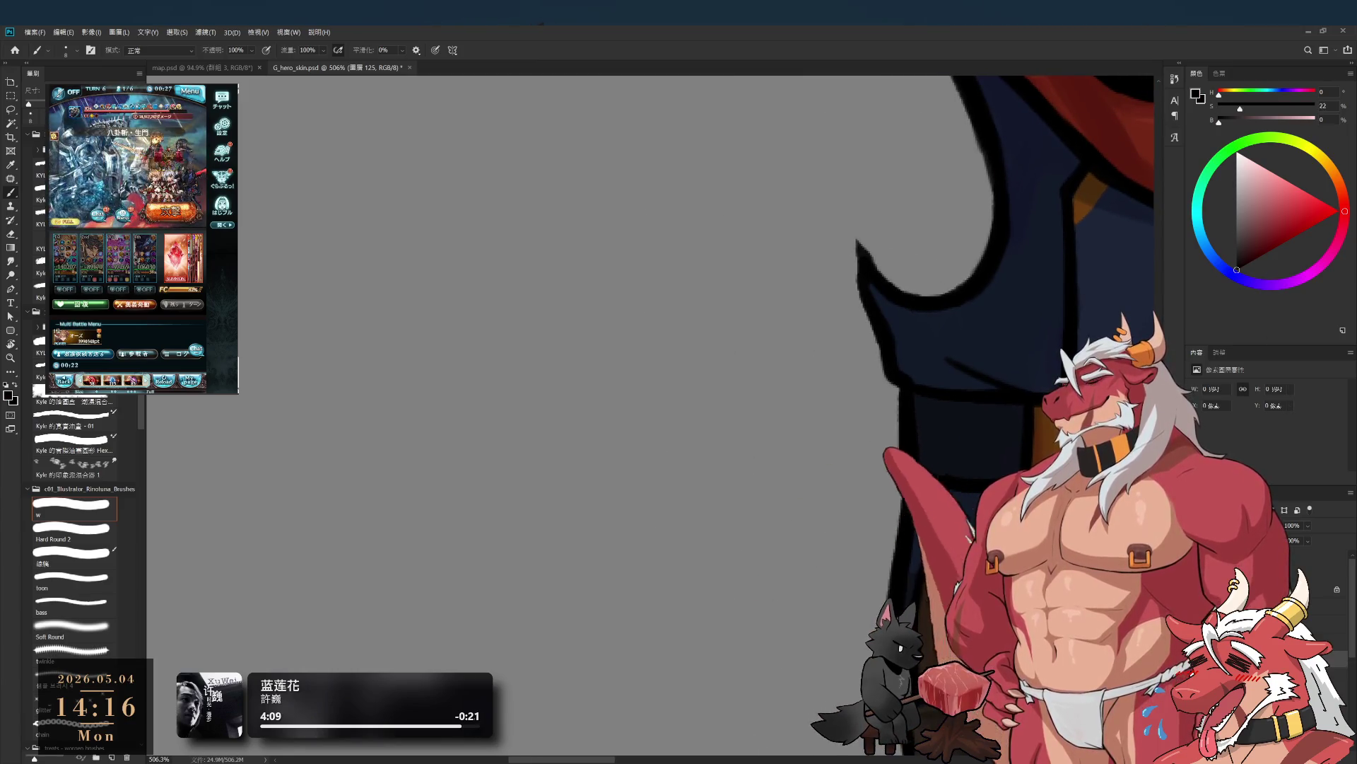
left_click_drag(503, 296, 503, 525)
key("ctrl+z")
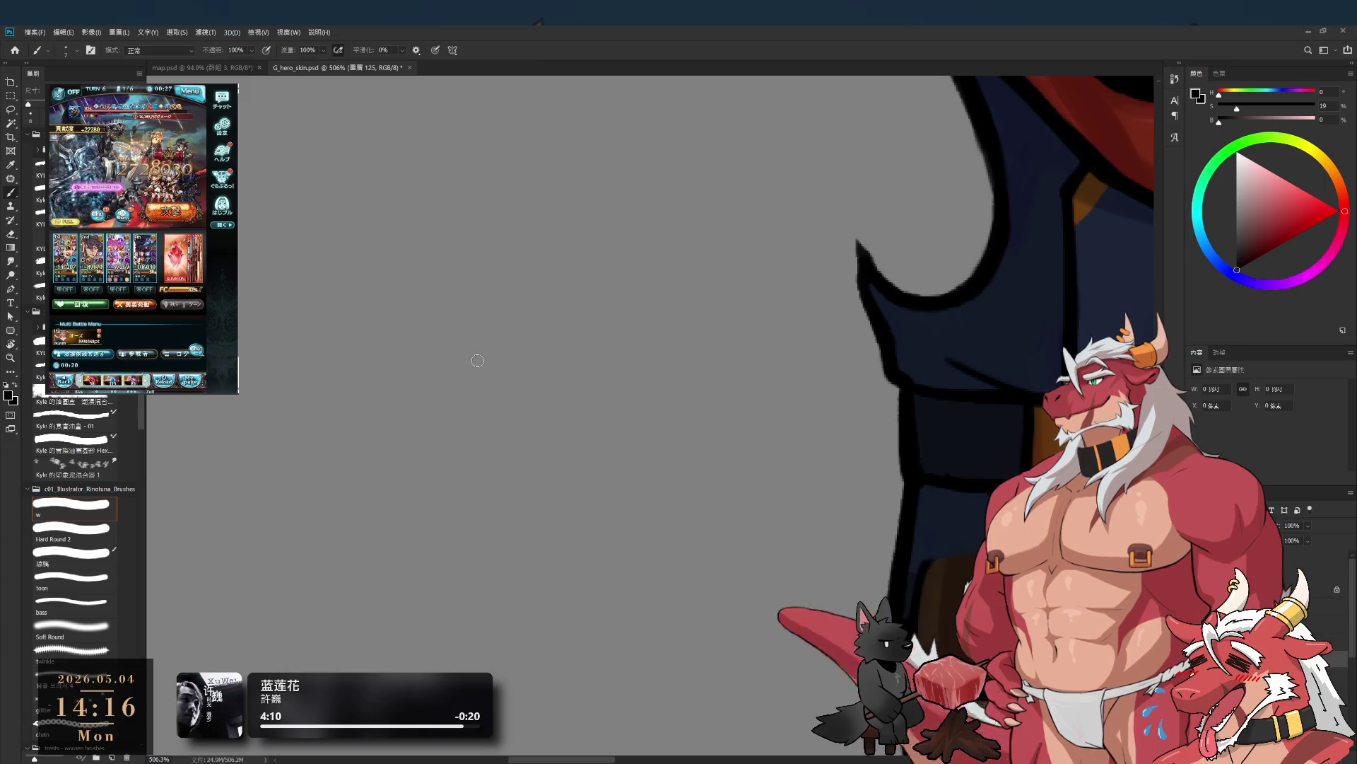
left_click_drag(338, 420, 842, 420)
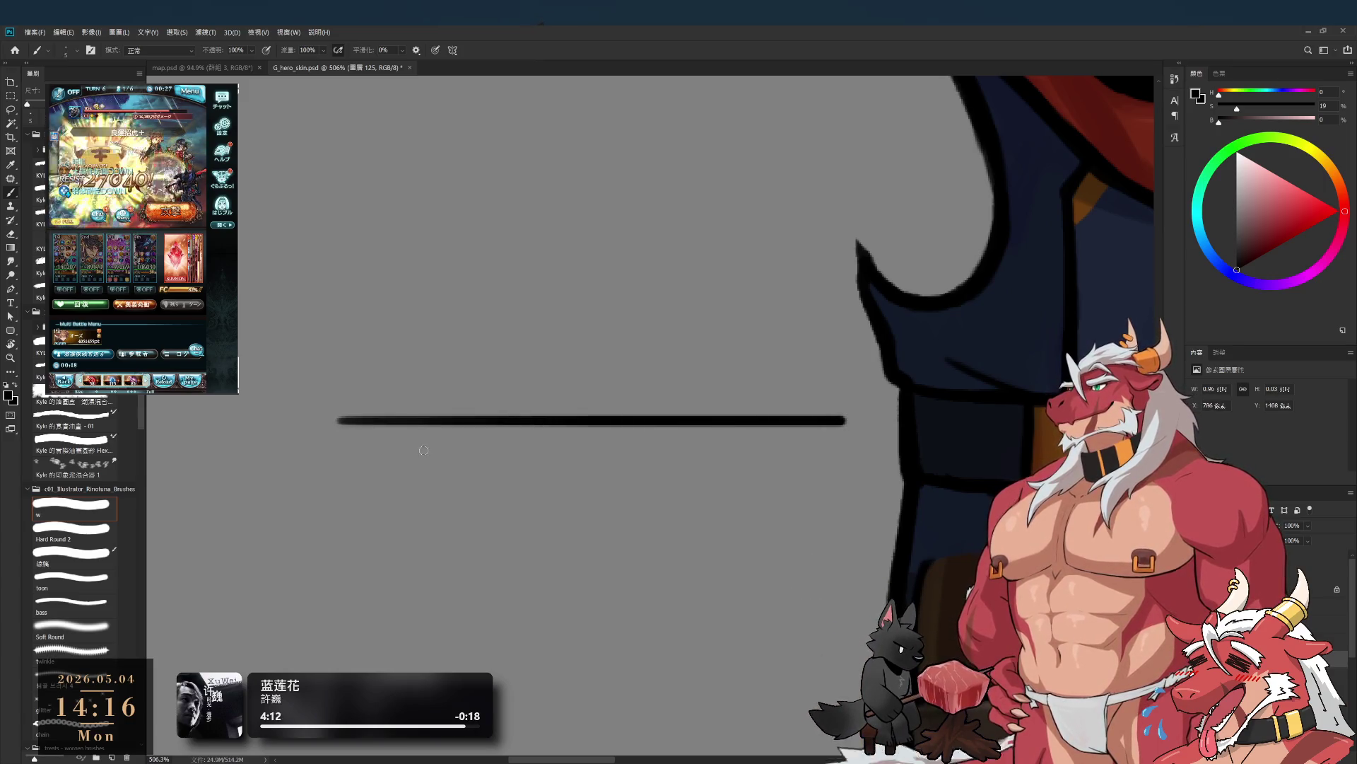
left_click_drag(432, 438, 507, 470)
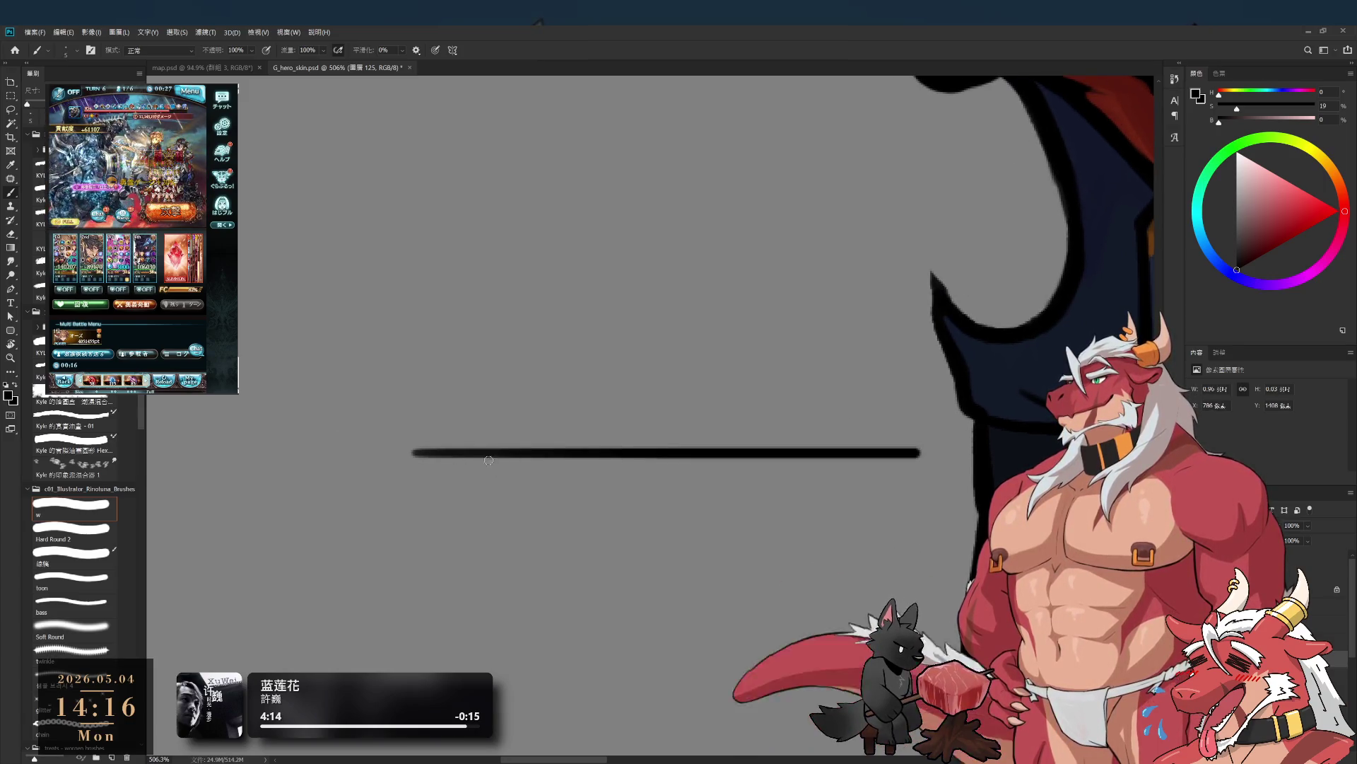
left_click(1307, 217)
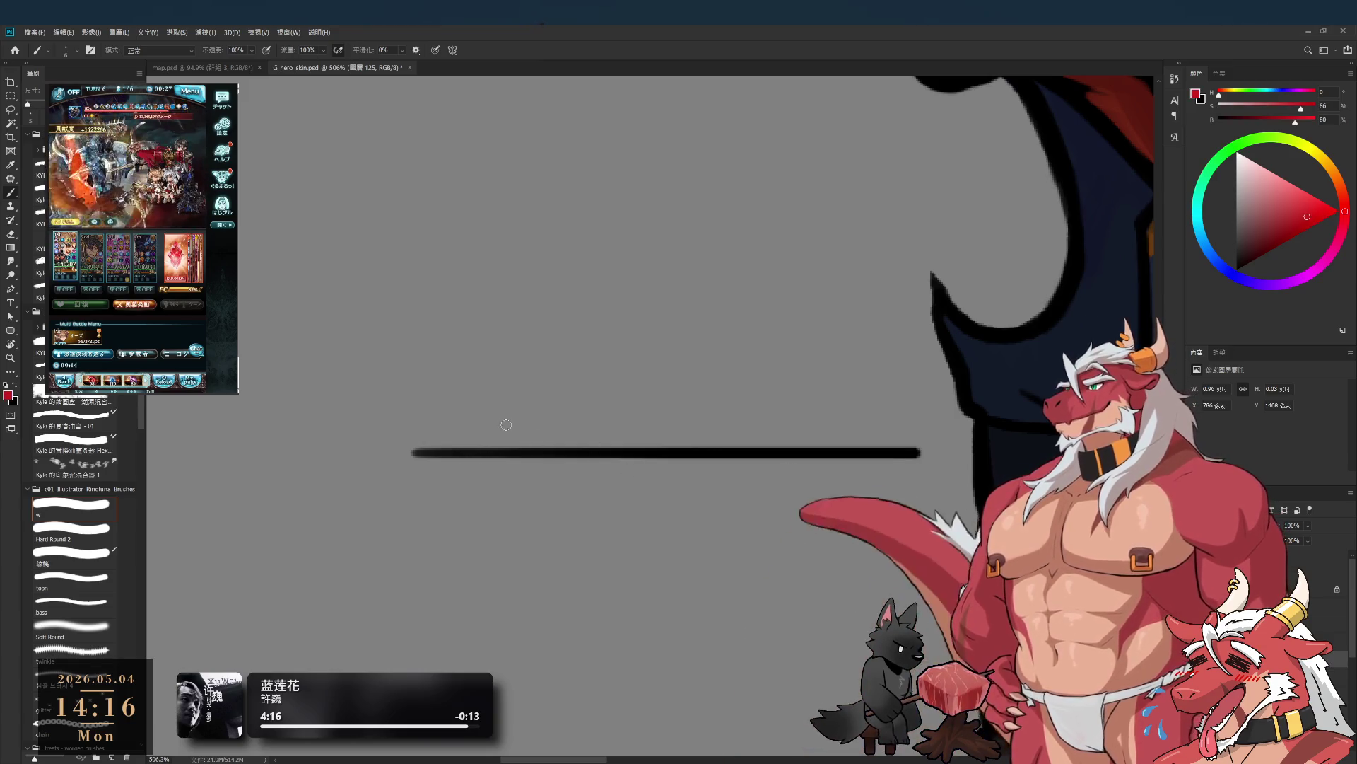
left_click(1236, 270)
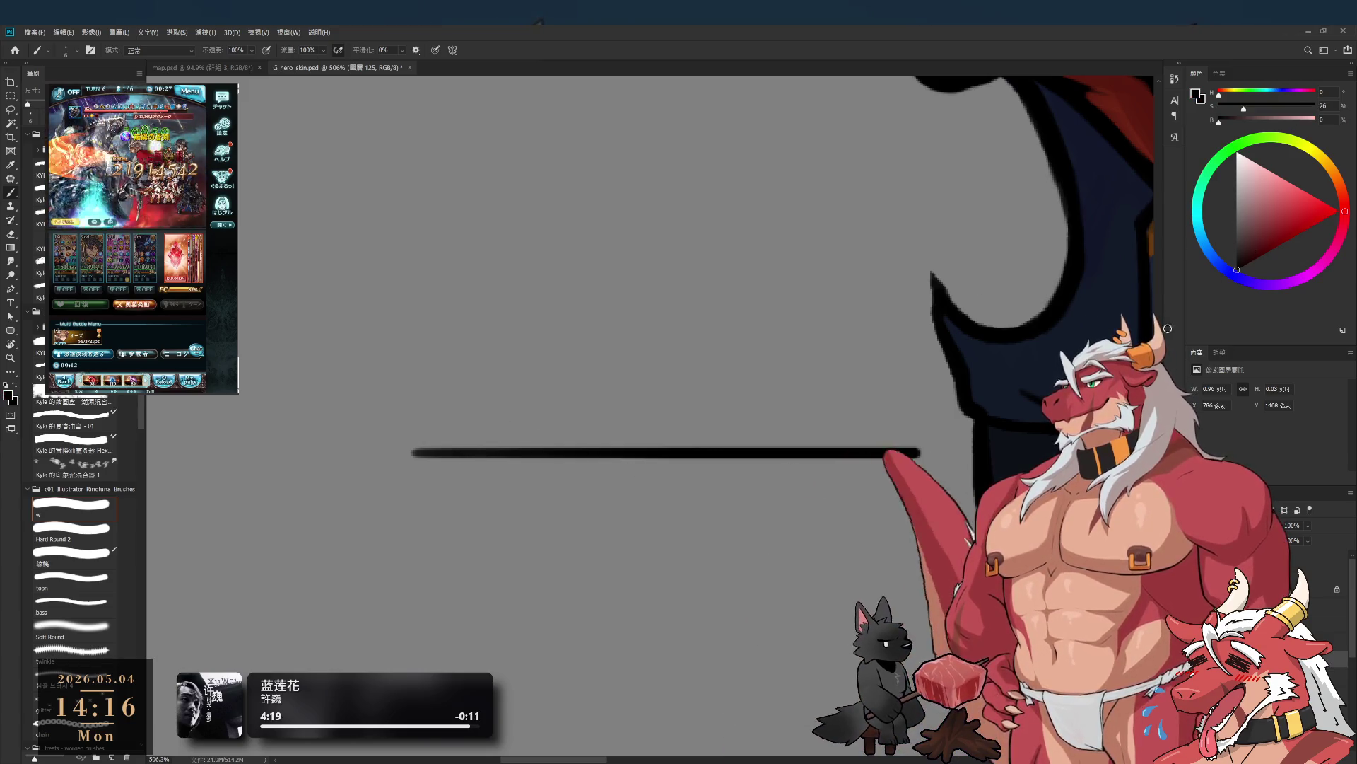
mouse_move(475, 484)
left_mouse_down()
mouse_move(492, 522)
mouse_move(514, 502)
mouse_move(462, 495)
mouse_move(477, 515)
left_mouse_up()
scroll(495, 499, "down", 1)
key("ctrl+z")
left_click_drag(516, 473, 516, 518)
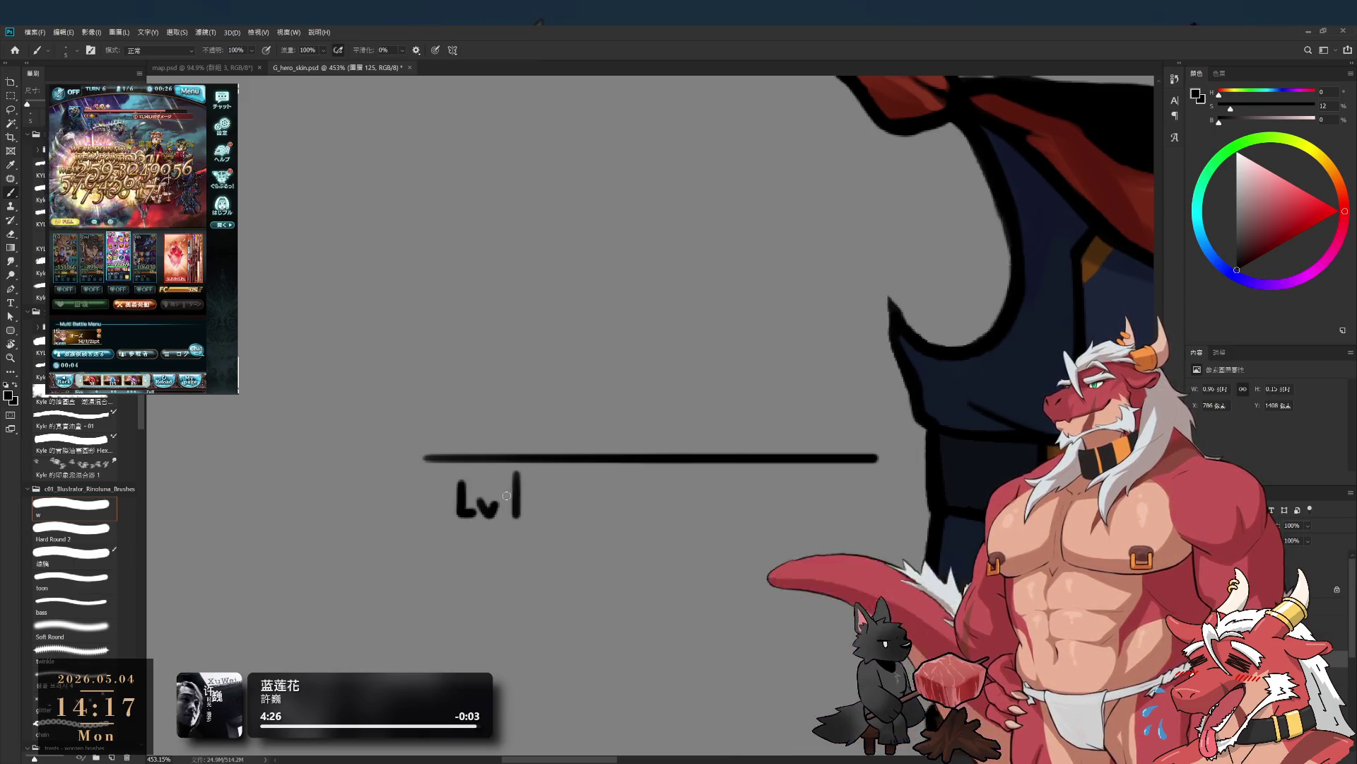
mouse_move(532, 465)
left_mouse_down()
mouse_move(452, 502)
mouse_move(434, 483)
left_mouse_up()
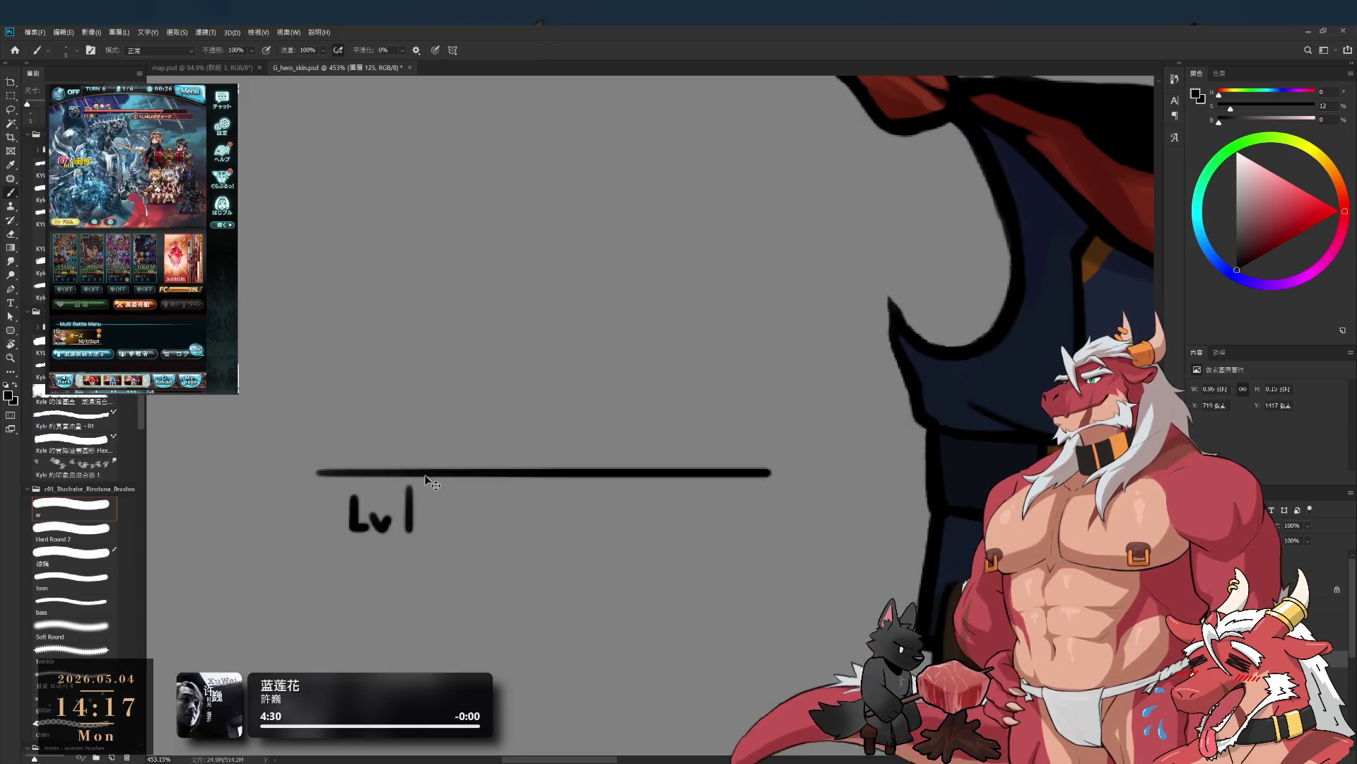
left_click_drag(298, 473, 829, 473)
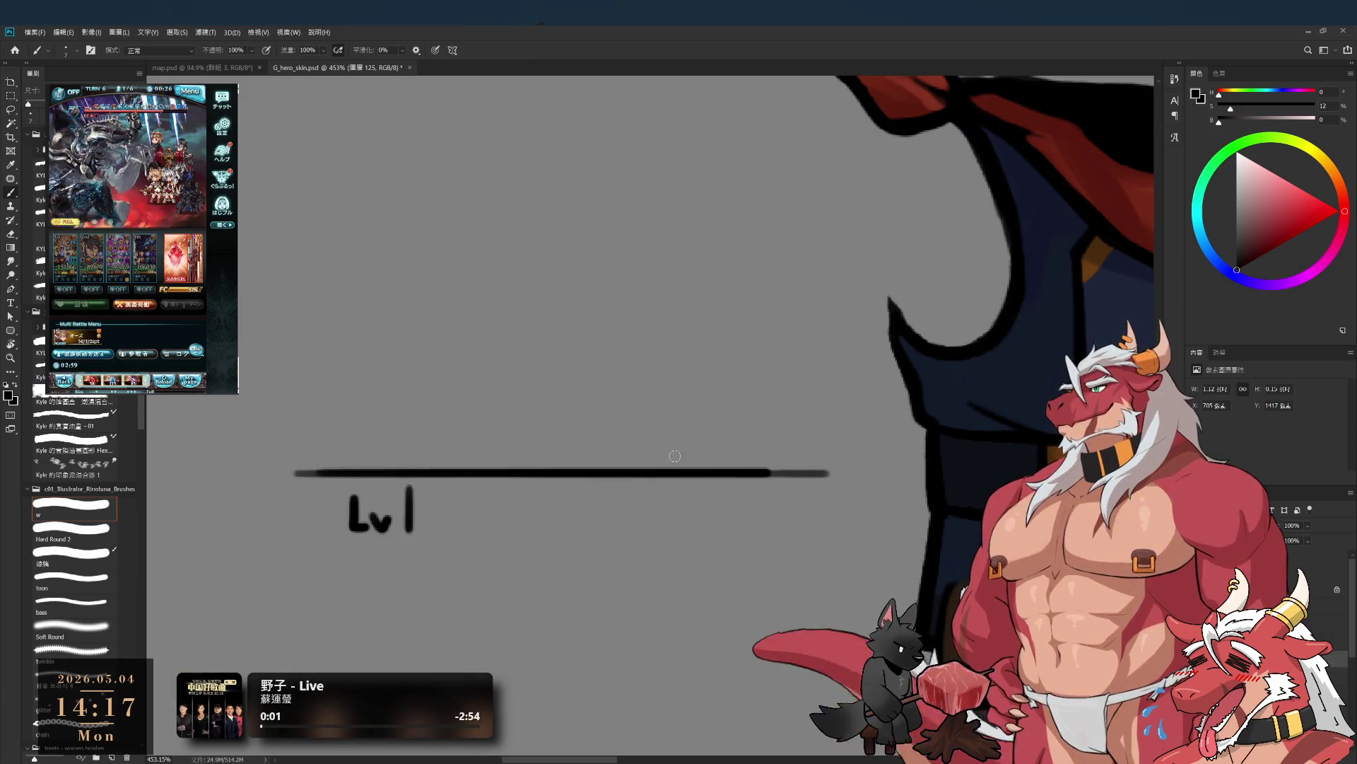
left_click_drag(299, 376, 299, 450)
key("ctrl+z")
mouse_move(298, 400)
left_mouse_down()
mouse_move(298, 441)
mouse_move(457, 426)
left_mouse_up()
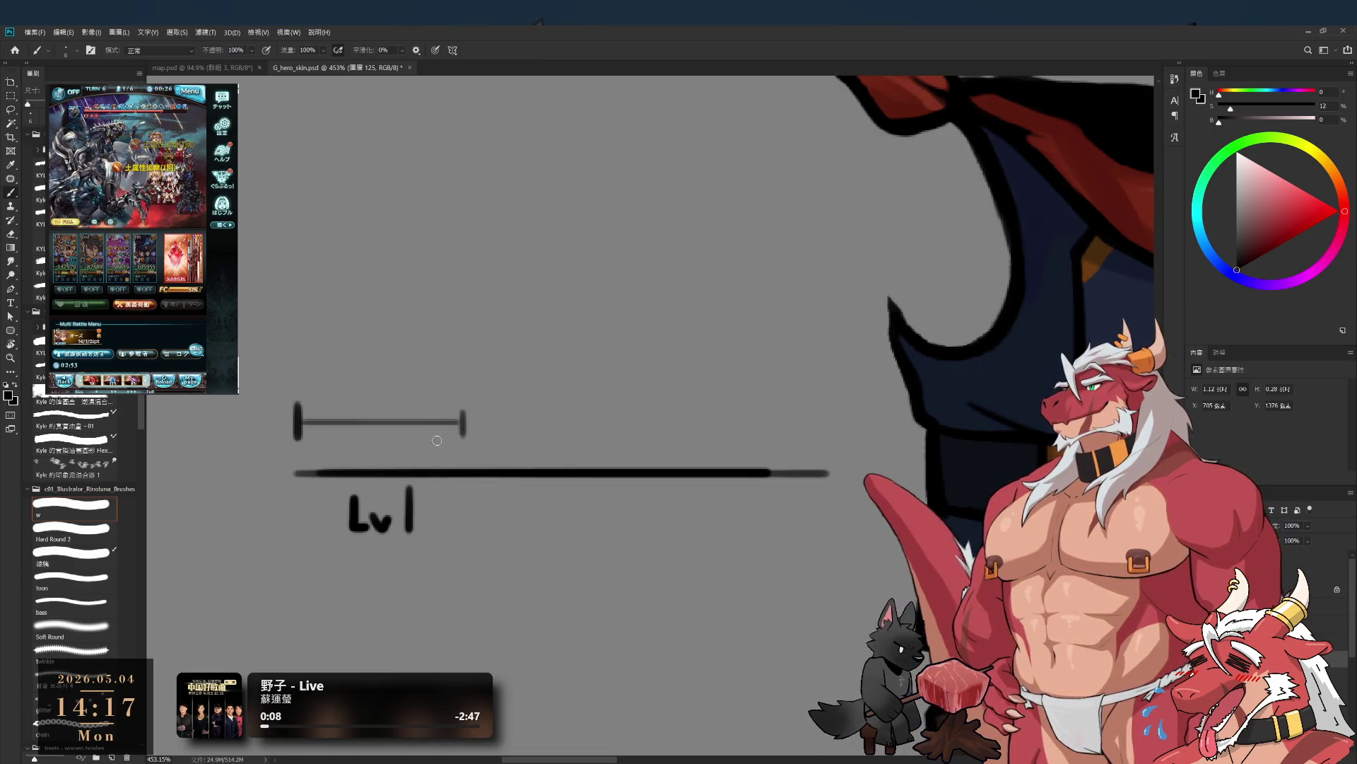
mouse_move(483, 490)
left_mouse_down()
mouse_move(483, 521)
mouse_move(524, 503)
left_mouse_up()
left_click_drag(536, 500, 565, 527)
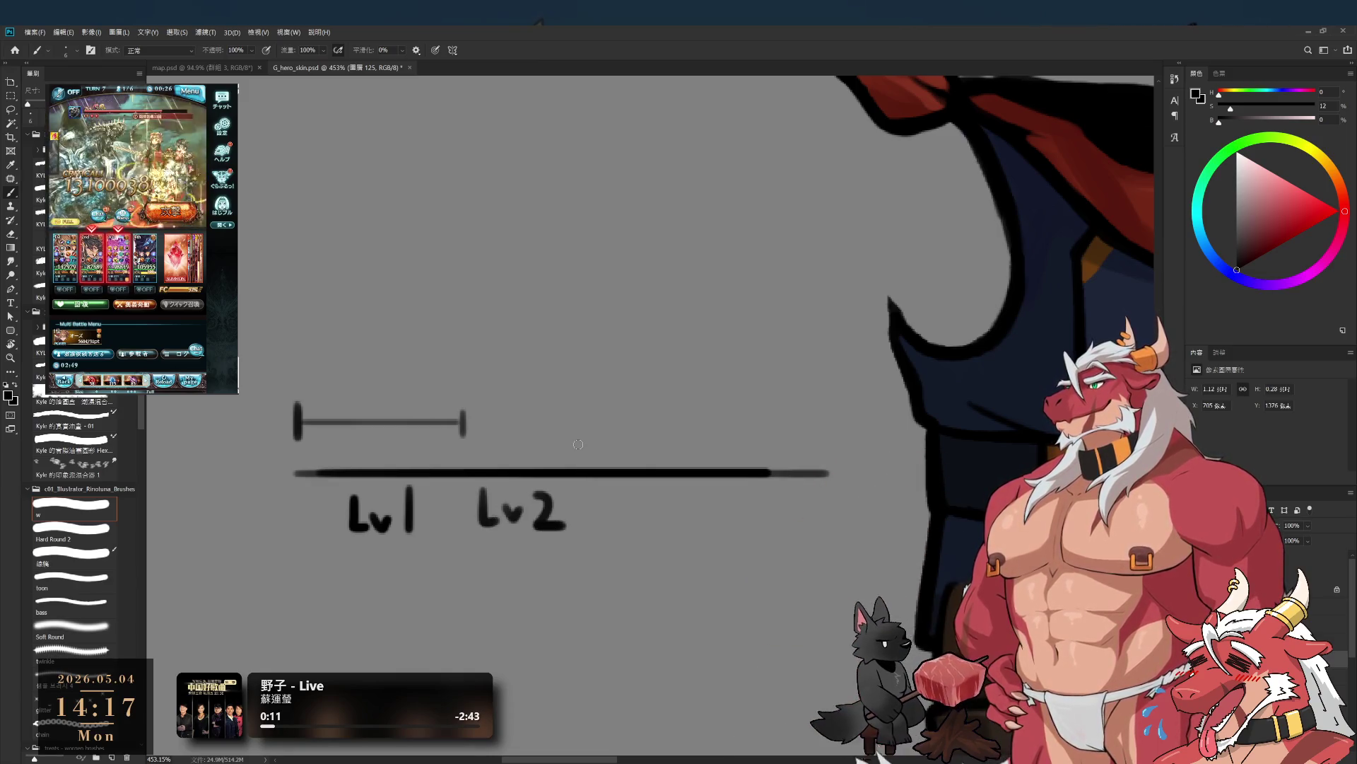
key("Delete")
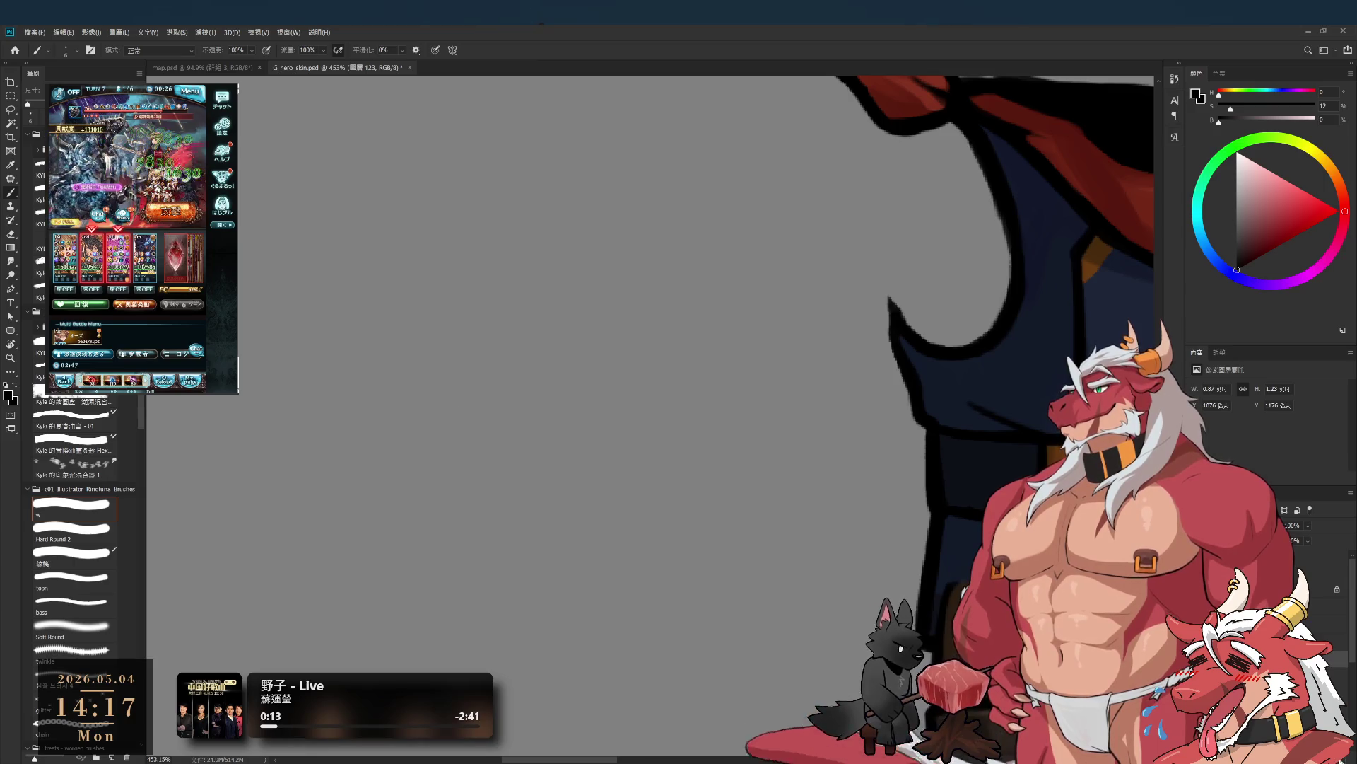